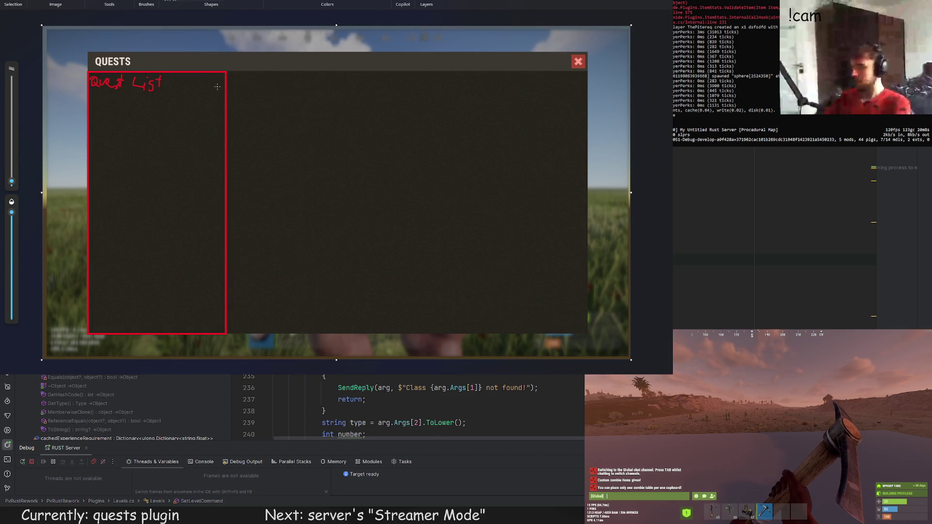
# Step: Scribble a small icon beside the Quest List heading and draw an underline beneath it
pyautogui.moveTo(217, 86); pyautogui.dragTo(214, 77)
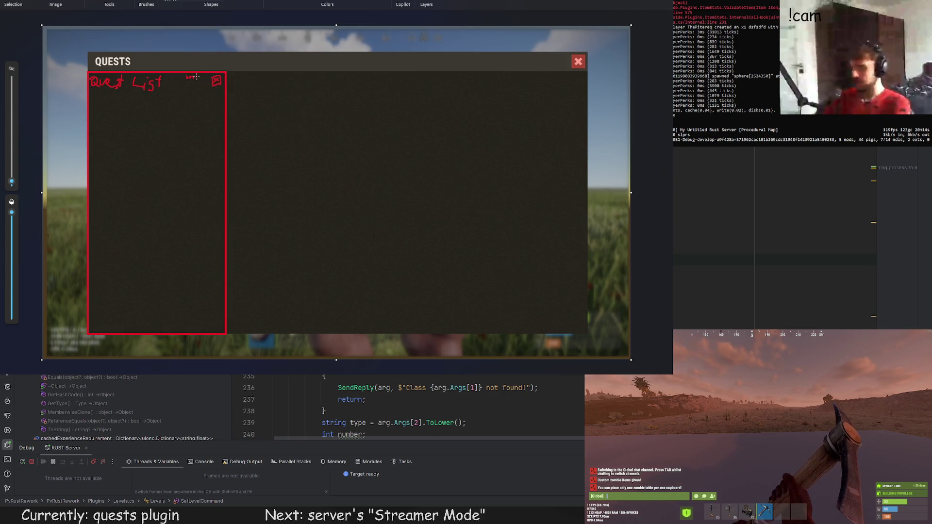
pyautogui.moveTo(199, 76)
pyautogui.mouseDown()
pyautogui.moveTo(191, 85)
pyautogui.moveTo(210, 83)
pyautogui.mouseUp()
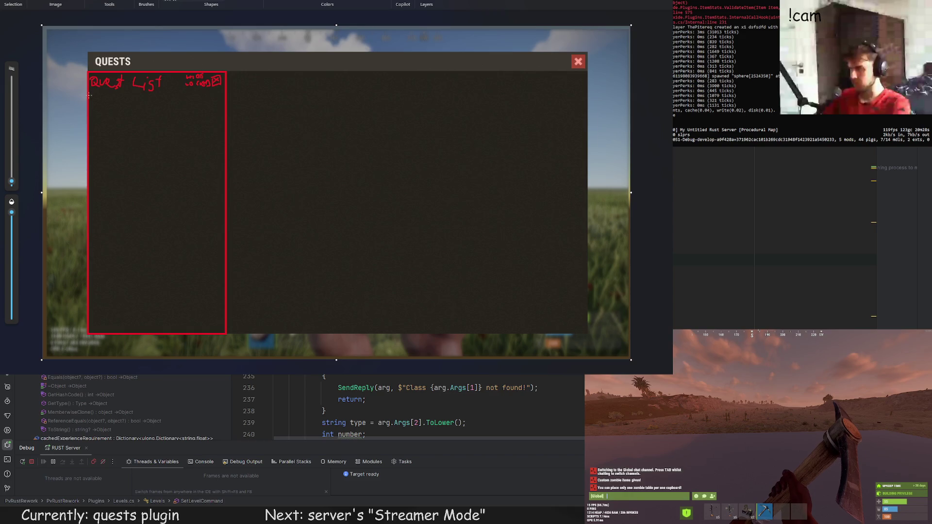
pyautogui.moveTo(90, 95); pyautogui.dragTo(224, 94)
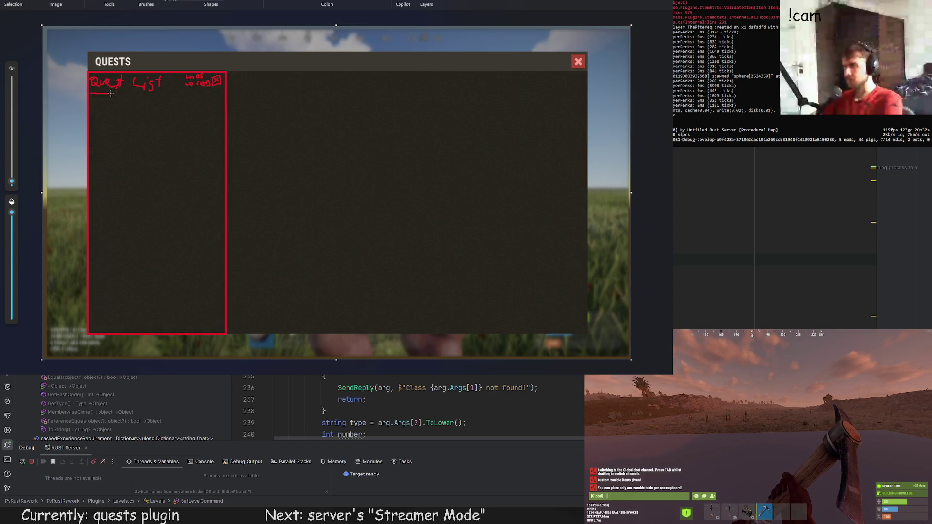
pyautogui.hotkey('ctrl', 'z')
pyautogui.moveTo(91, 95); pyautogui.dragTo(224, 97)
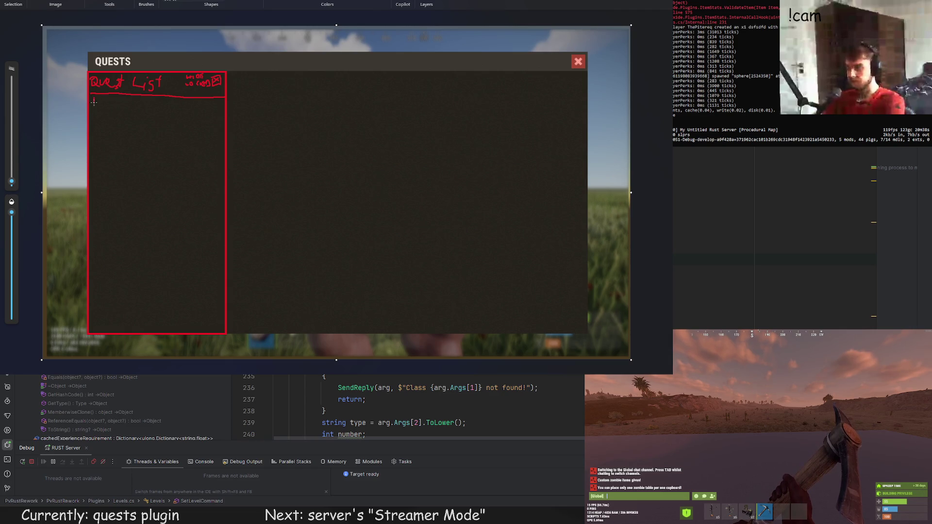
# Step: Try a box and separator under the heading, then undo those strokes and the earlier scribbles
pyautogui.moveTo(94, 102)
pyautogui.mouseDown()
pyautogui.moveTo(95, 113)
pyautogui.moveTo(216, 114)
pyautogui.mouseUp()
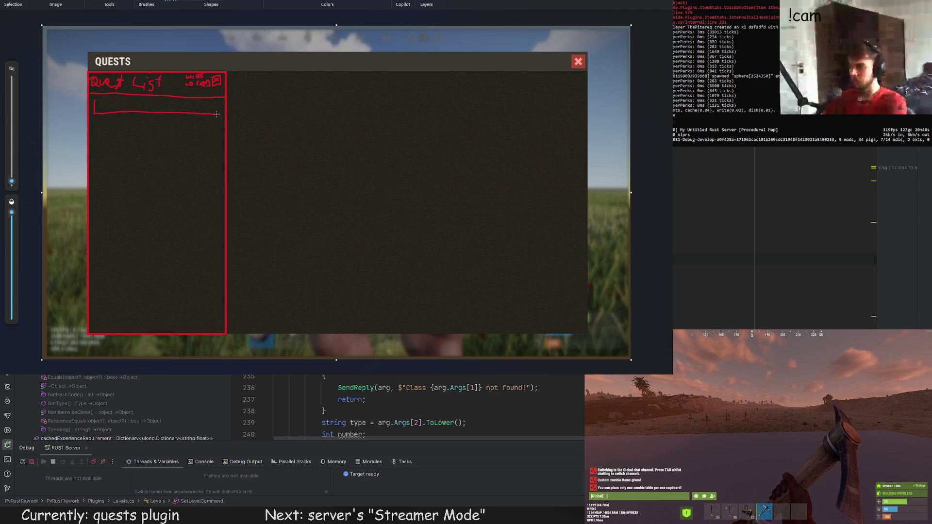
pyautogui.hotkey('ctrl', 'z')
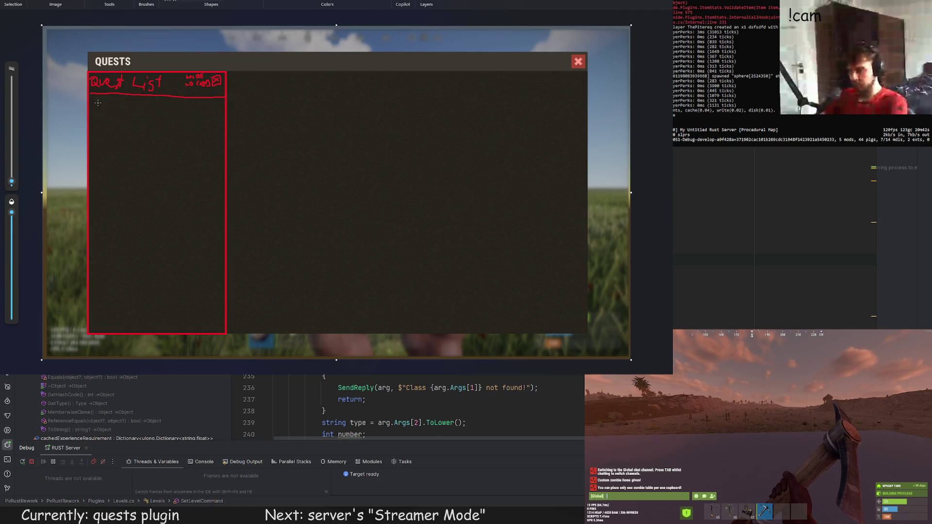
pyautogui.moveTo(98, 102)
pyautogui.mouseDown()
pyautogui.moveTo(115, 114)
pyautogui.moveTo(219, 114)
pyautogui.moveTo(207, 101)
pyautogui.moveTo(96, 106)
pyautogui.moveTo(140, 109)
pyautogui.mouseUp()
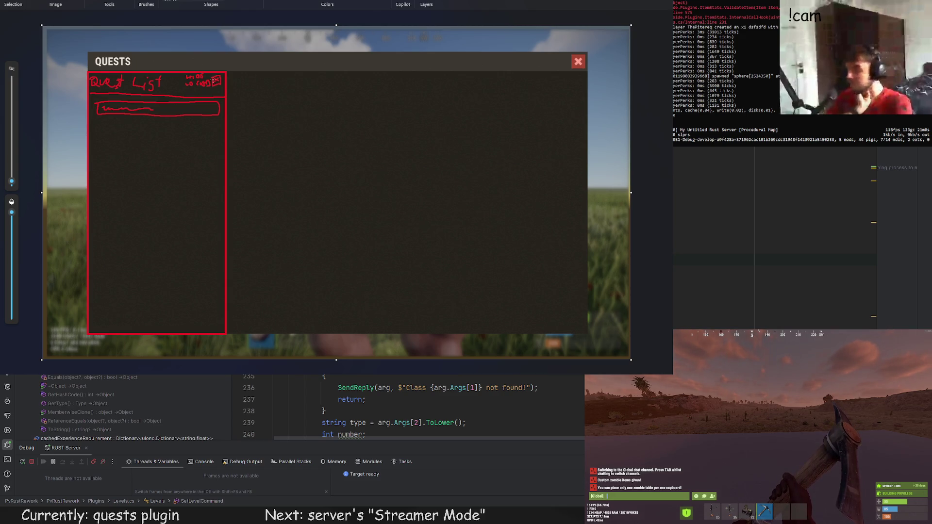
pyautogui.hotkey('ctrl', 'z')
pyautogui.hotkey('ctrl', 'z')
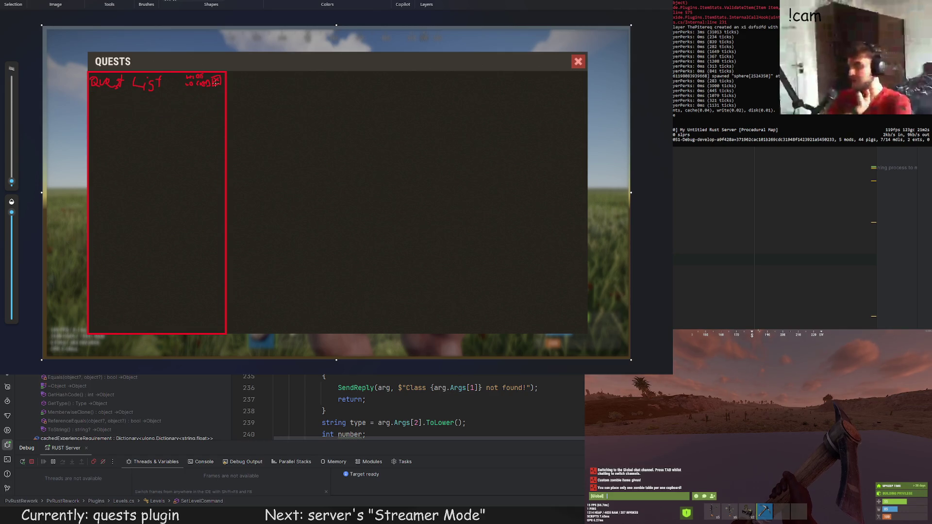
pyautogui.hotkey('ctrl', 'z')
pyautogui.hotkey('ctrl', 'z')
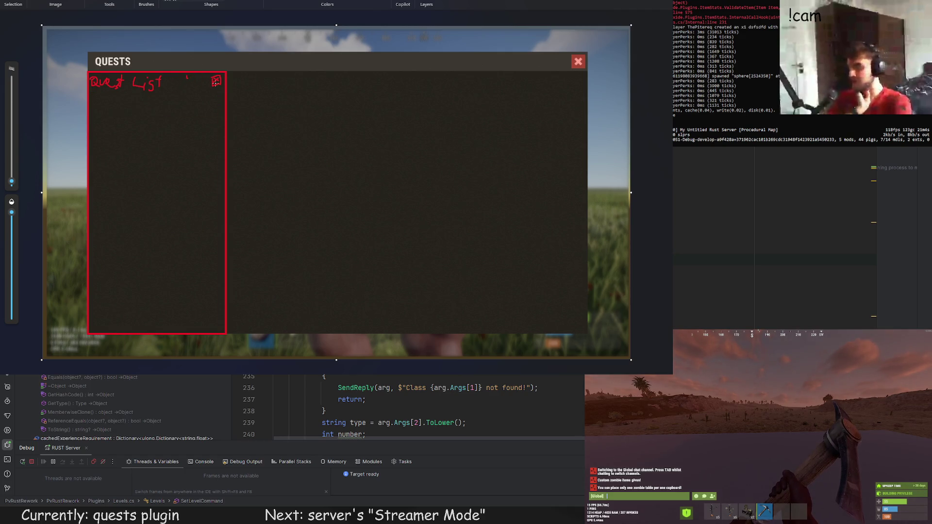
pyautogui.hotkey('ctrl', 'z')
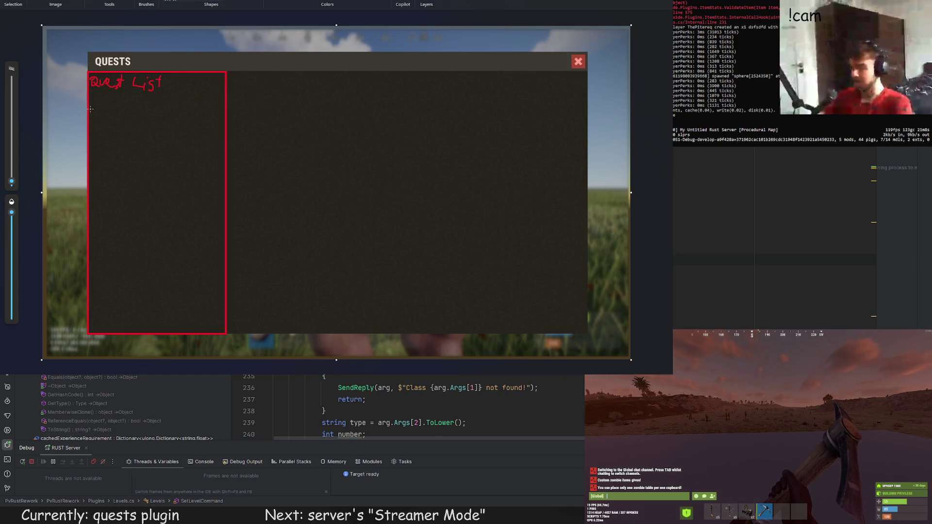
pyautogui.moveTo(89, 112)
pyautogui.mouseDown()
pyautogui.moveTo(225, 116)
pyautogui.moveTo(90, 112)
pyautogui.moveTo(103, 104)
pyautogui.moveTo(93, 97)
pyautogui.mouseUp()
pyautogui.hotkey('ctrl', 'z')
# Step: Draw a checkbox square and add the HIDE LOCKED and SHOW COMPLETED labels
pyautogui.moveTo(157, 97)
pyautogui.mouseDown()
pyautogui.moveTo(170, 104)
pyautogui.moveTo(158, 99)
pyautogui.moveTo(155, 112)
pyautogui.moveTo(247, 123)
pyautogui.mouseUp()
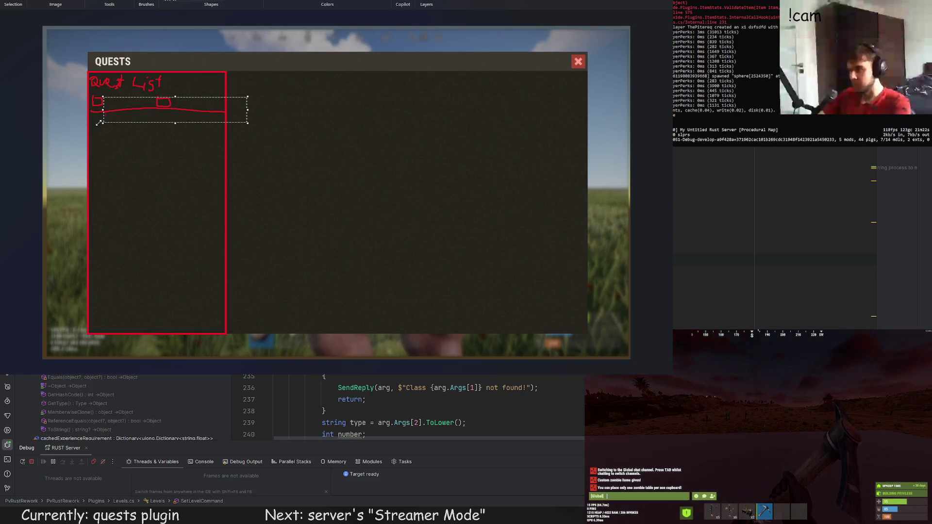
pyautogui.moveTo(176, 123); pyautogui.dragTo(177, 110)
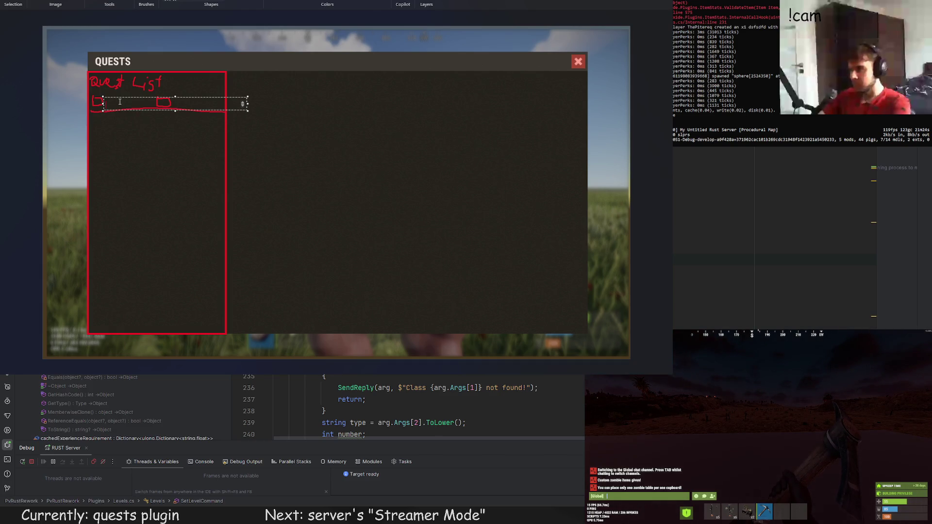
pyautogui.write('Hi!')
pyautogui.write(' LOCKED')
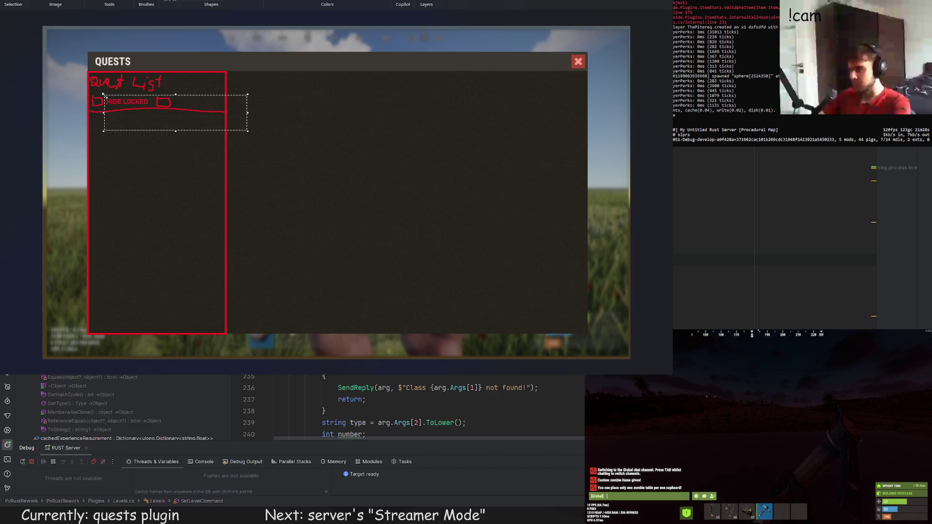
pyautogui.moveTo(174, 93); pyautogui.dragTo(234, 112)
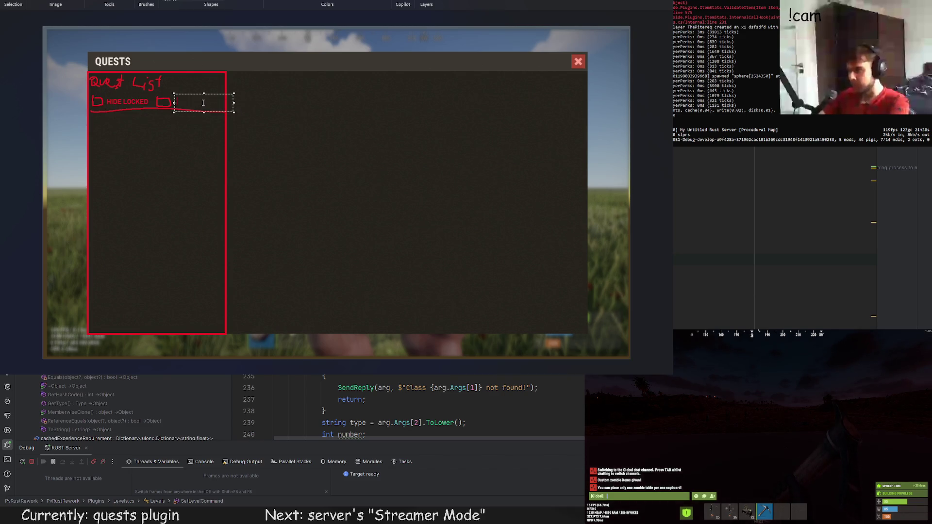
pyautogui.write('SHOW COMPLE')
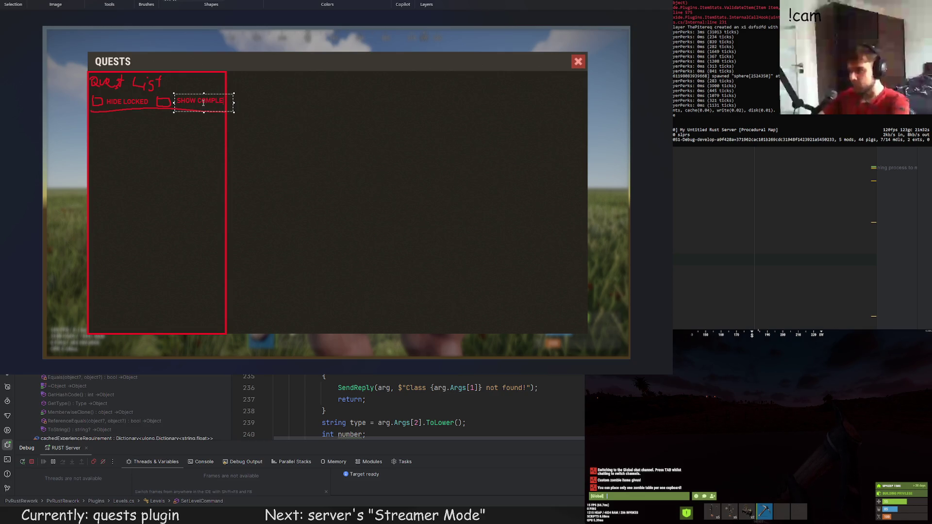
pyautogui.write('TED')
pyautogui.moveTo(173, 94); pyautogui.dragTo(174, 86)
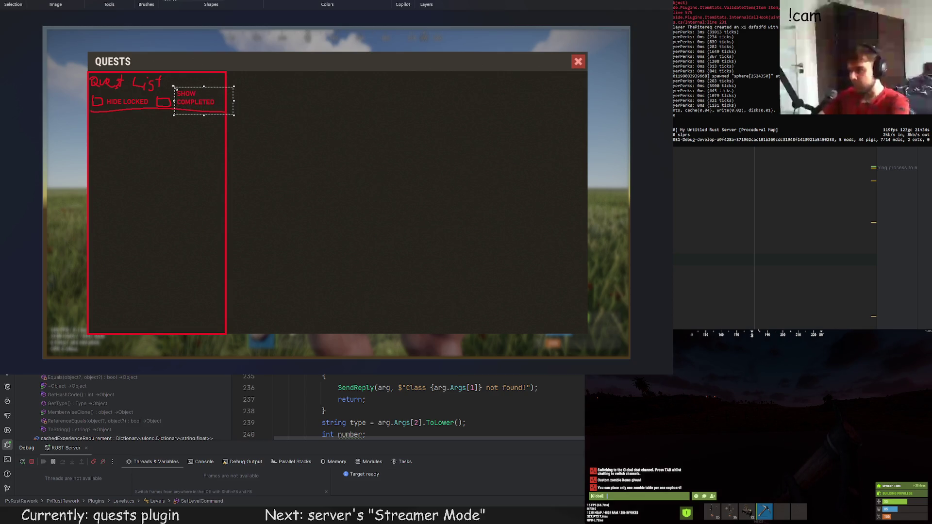
pyautogui.click(164, 96)
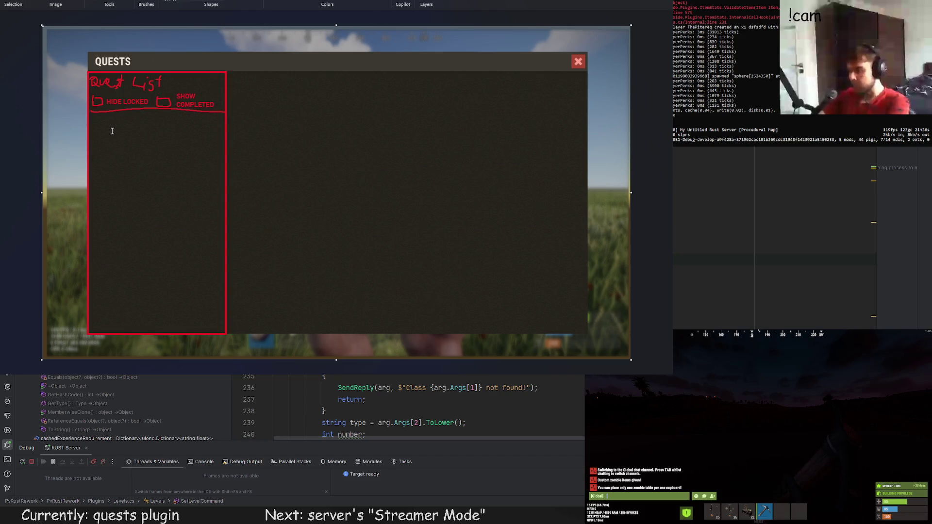
# Step: Sketch a red bar under the checkboxes, redrawing it once
pyautogui.click(146, 1)
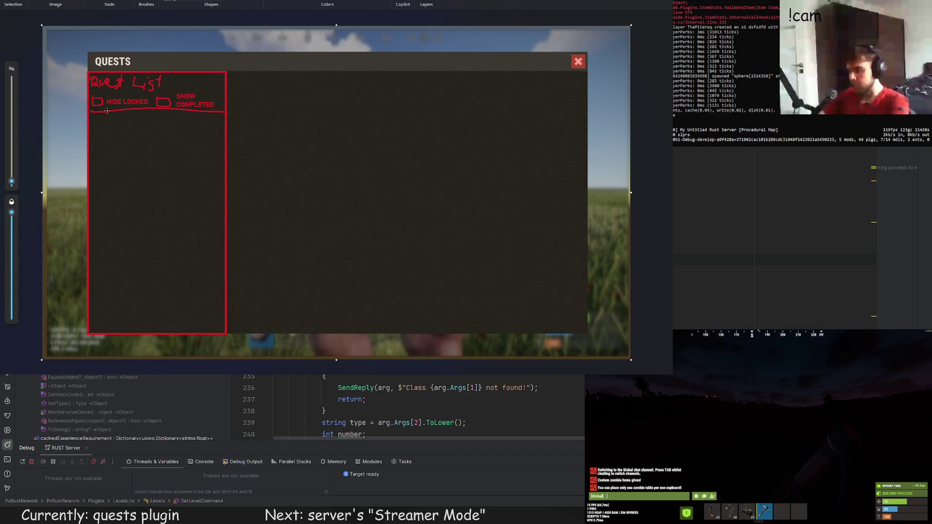
pyautogui.moveTo(98, 120)
pyautogui.mouseDown()
pyautogui.moveTo(117, 133)
pyautogui.moveTo(185, 132)
pyautogui.mouseUp()
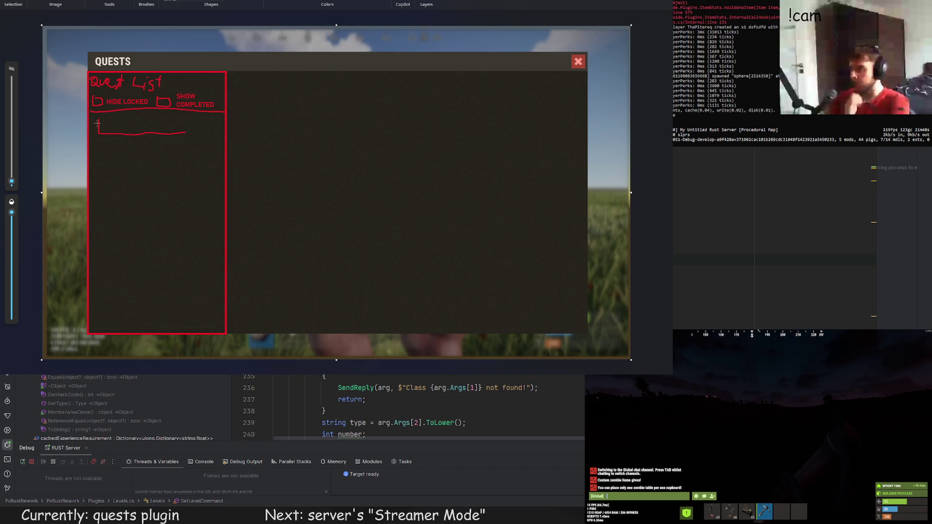
pyautogui.hotkey('ctrl', 'z')
pyautogui.moveTo(101, 124)
pyautogui.mouseDown()
pyautogui.moveTo(217, 124)
pyautogui.moveTo(185, 114)
pyautogui.moveTo(100, 121)
pyautogui.moveTo(166, 123)
pyautogui.mouseUp()
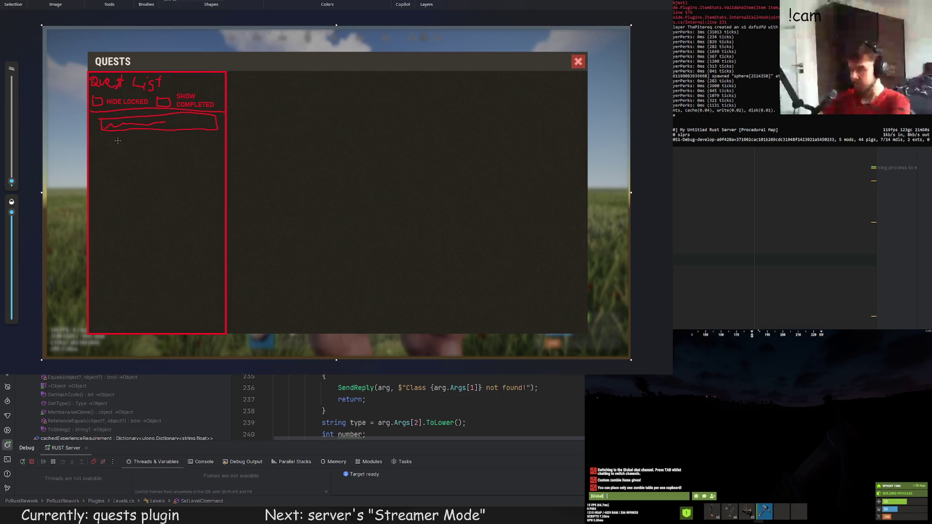
# Step: Draw a small oval quest icon labelled GATHER WOOD, plus a mark at the bar's right end
pyautogui.moveTo(112, 139)
pyautogui.mouseDown()
pyautogui.moveTo(112, 150)
pyautogui.moveTo(128, 151)
pyautogui.moveTo(113, 147)
pyautogui.mouseUp()
pyautogui.hotkey('ctrl', 'z')
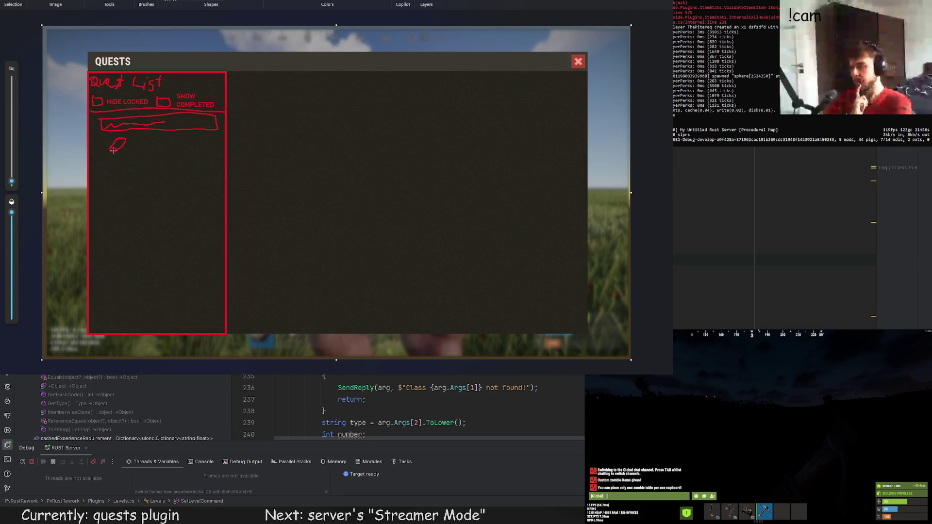
pyautogui.moveTo(112, 149); pyautogui.dragTo(115, 146)
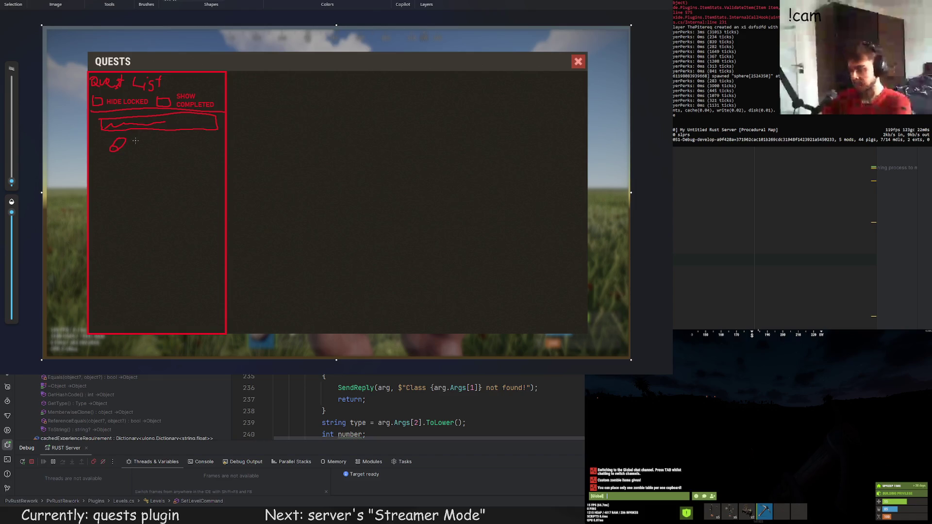
pyautogui.moveTo(133, 138); pyautogui.dragTo(166, 138)
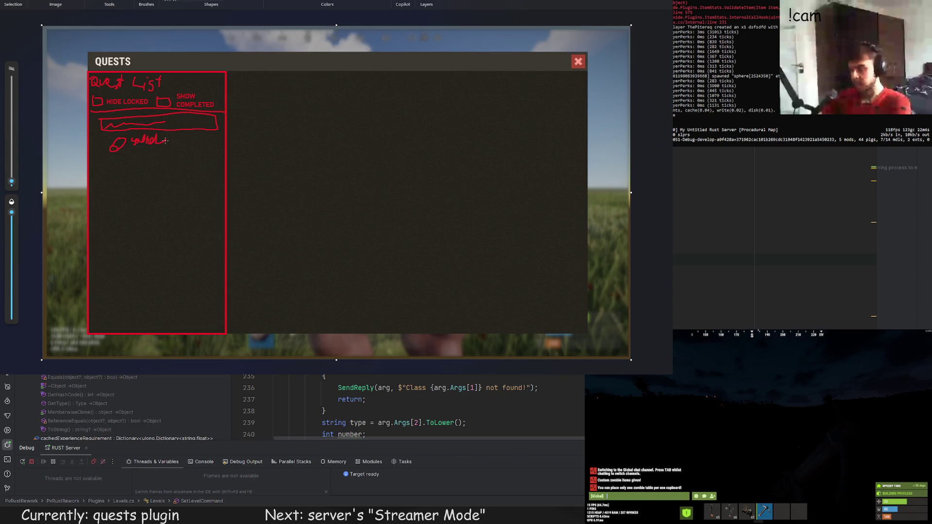
pyautogui.hotkey('ctrl', 'z')
pyautogui.hotkey('ctrl', 'z')
pyautogui.hotkey('ctrl', 'z')
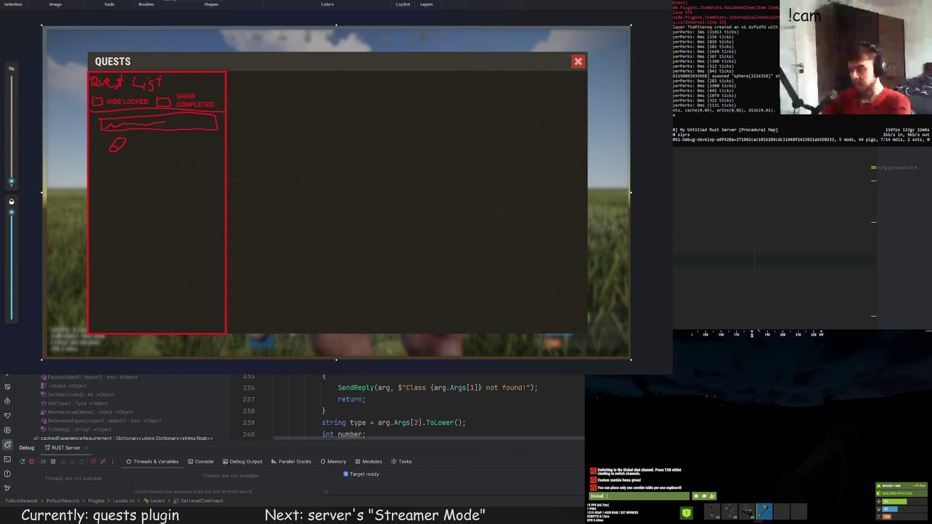
pyautogui.moveTo(129, 133); pyautogui.dragTo(194, 154)
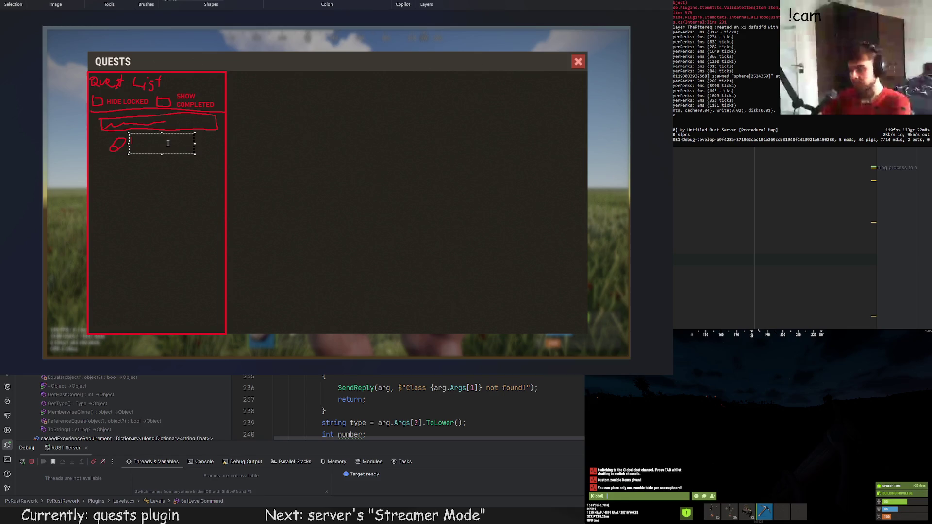
pyautogui.write('GATHER WOOD')
pyautogui.moveTo(134, 134); pyautogui.dragTo(134, 137)
pyautogui.click(133, 127)
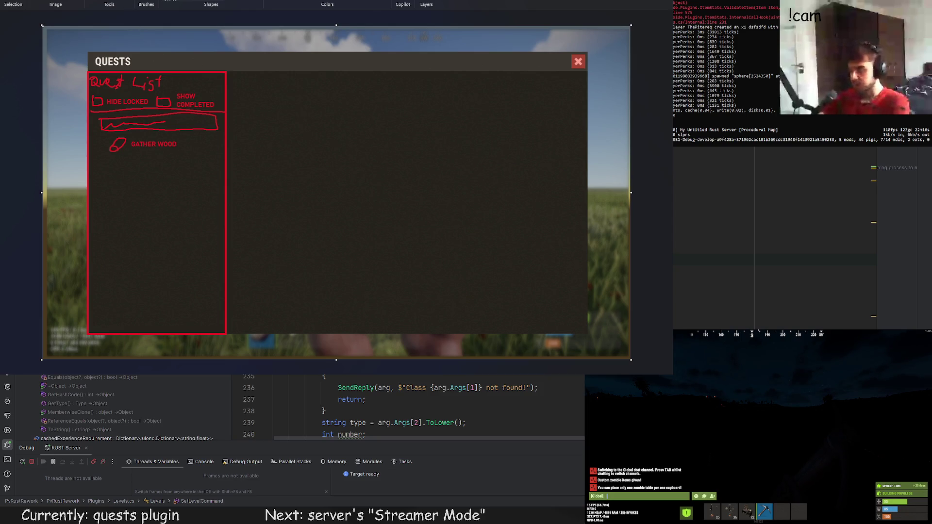
pyautogui.click(146, 2)
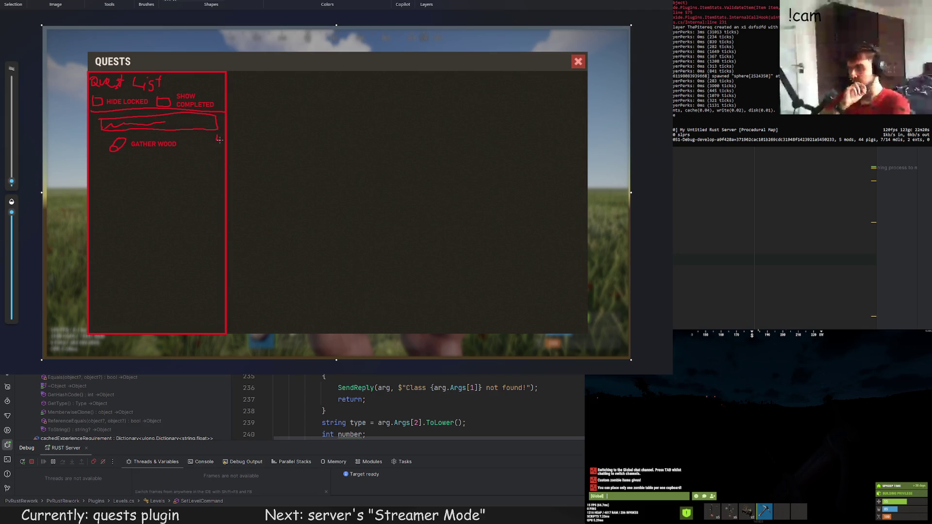
pyautogui.moveTo(221, 137)
pyautogui.mouseDown()
pyautogui.moveTo(197, 134)
pyautogui.moveTo(210, 140)
pyautogui.mouseUp()
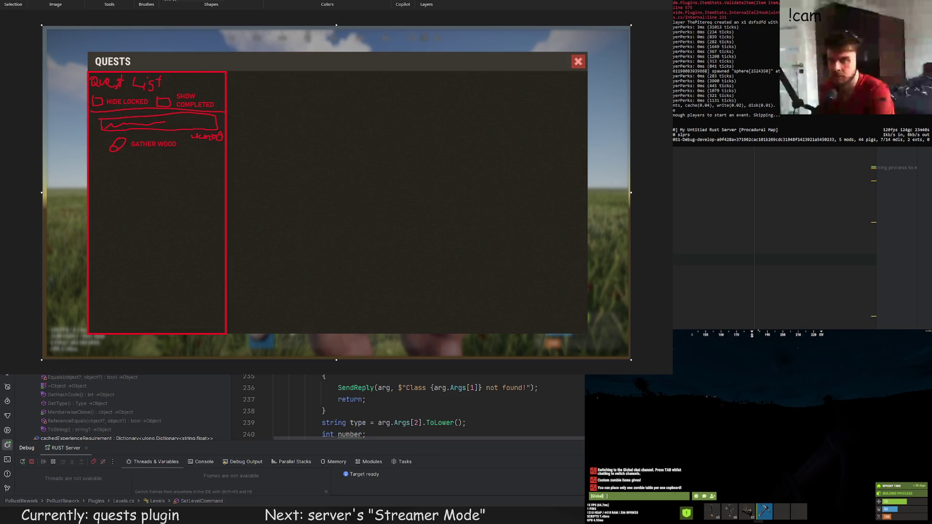
# Step: Draw a red header rectangle across the top of the right-hand panel
pyautogui.moveTo(226, 71)
pyautogui.mouseDown()
pyautogui.moveTo(474, 107)
pyautogui.moveTo(588, 93)
pyautogui.mouseUp()
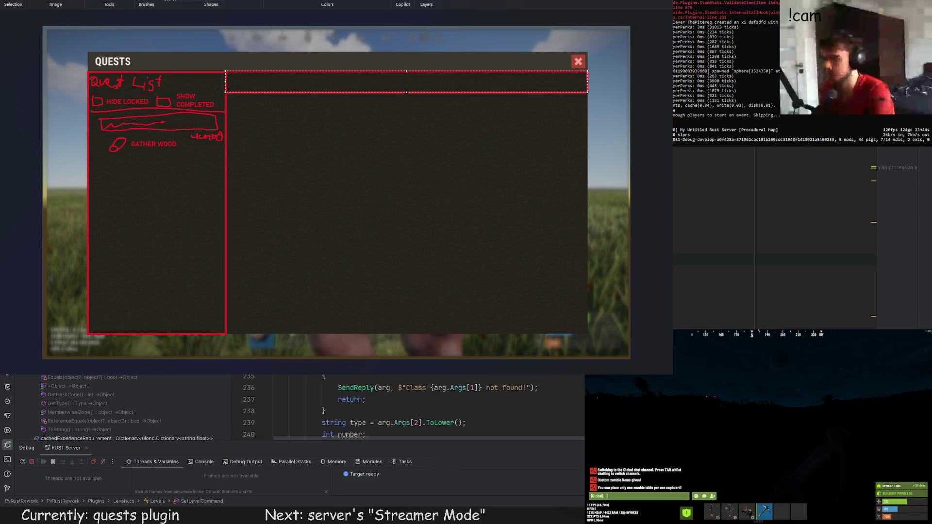
# Step: Label the header bar 'SELECTED QUEST - GATHER WOOD' and place a description text box below
pyautogui.click(245, 77)
pyautogui.moveTo(230, 72); pyautogui.dragTo(394, 94)
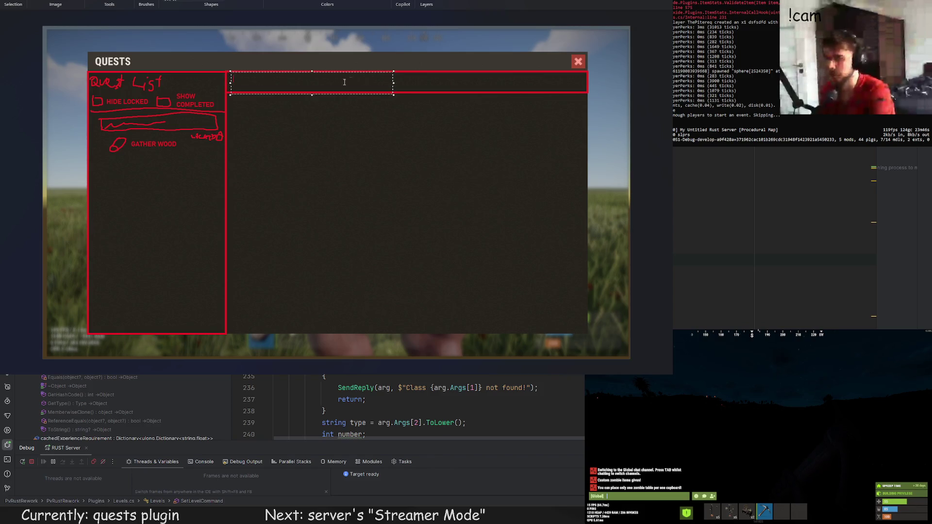
pyautogui.write('ATHER WOOD')
pyautogui.moveTo(229, 70); pyautogui.dragTo(235, 79)
pyautogui.click(236, 84)
pyautogui.write('SELE')
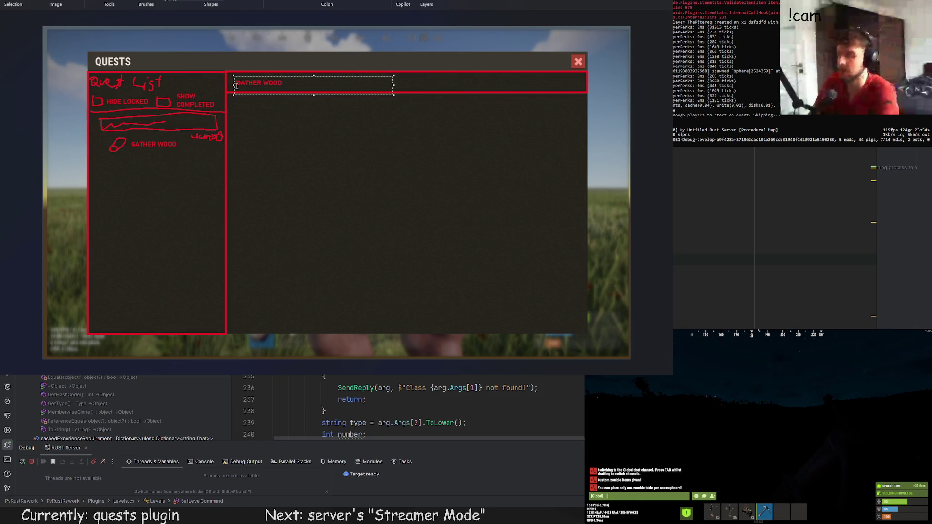
pyautogui.write('CTED QUEST -')
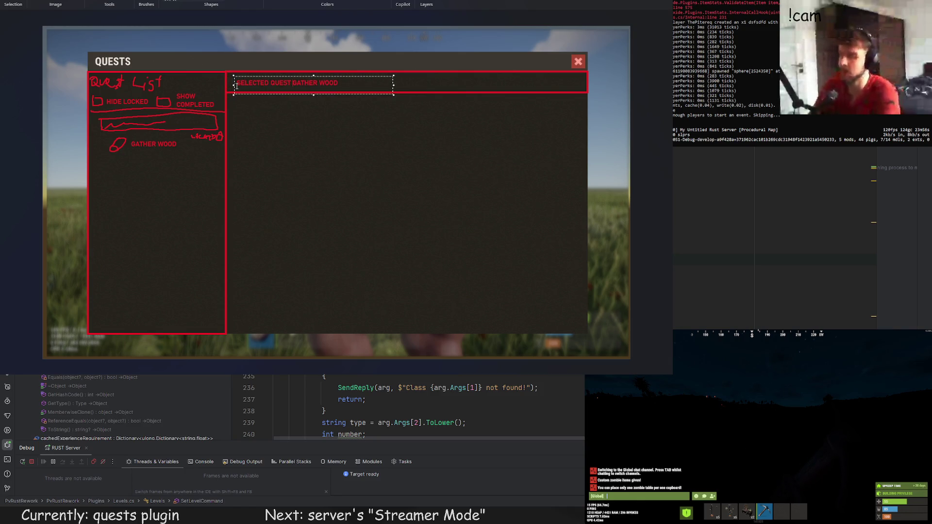
pyautogui.click(306, 120)
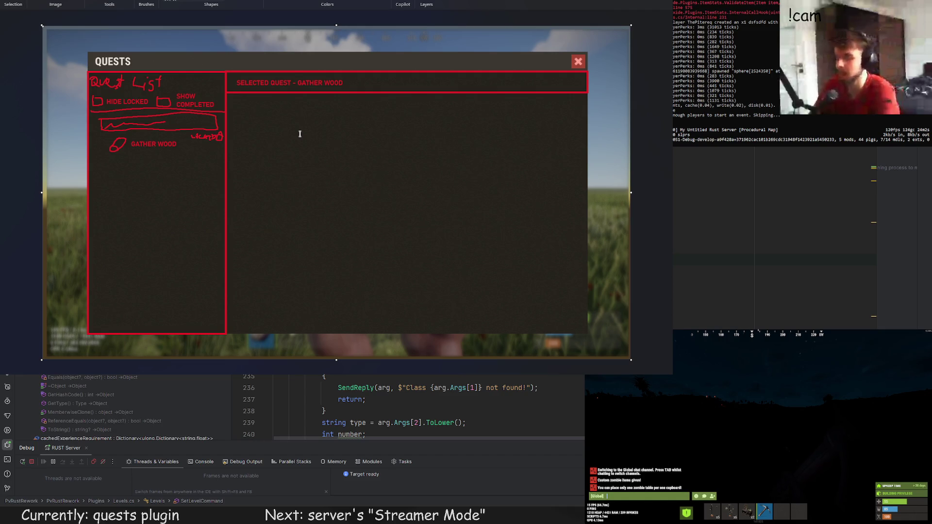
pyautogui.moveTo(236, 98); pyautogui.dragTo(438, 142)
# Step: Type the DESCRIPTION heading with a placeholder line, then draw and undo a stray red line
pyautogui.write('SCRIPTIO')
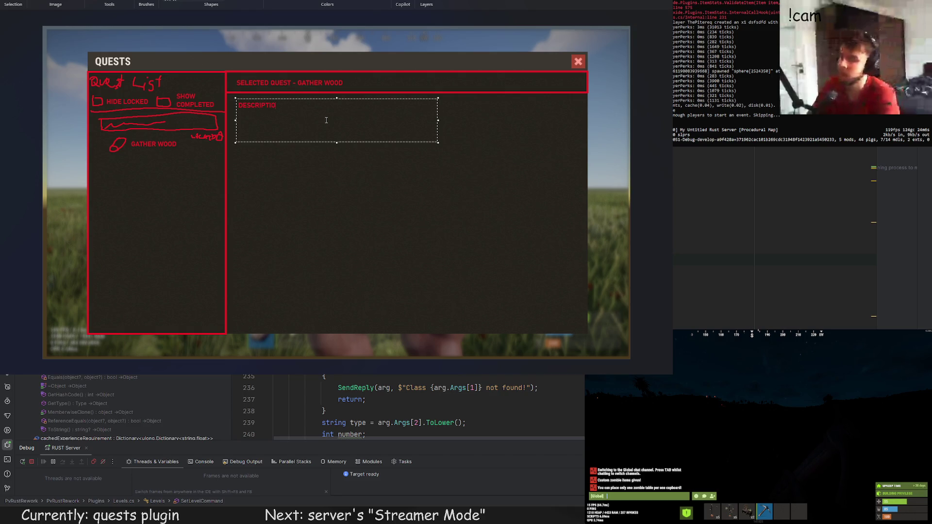
pyautogui.write('N 34trefdgersdgsdfgsdfgdsfgd')
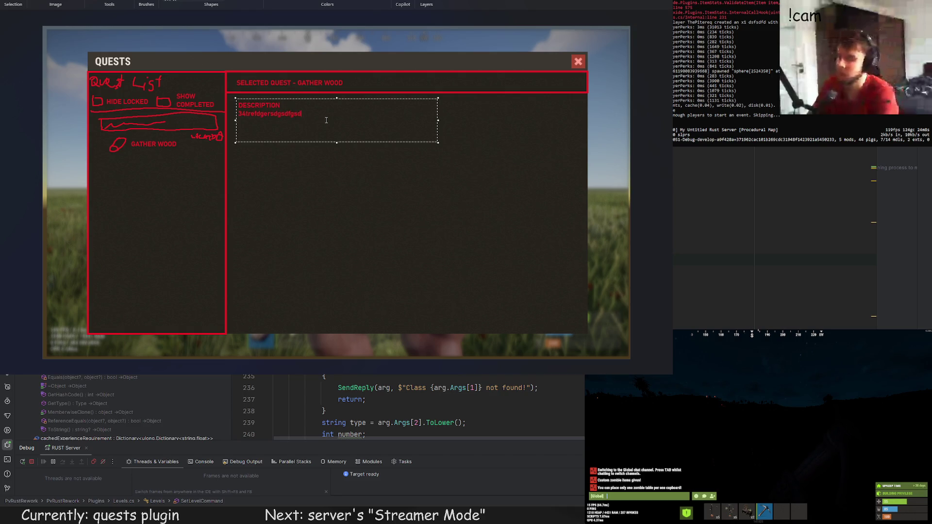
pyautogui.press('Return')
pyautogui.click(328, 184)
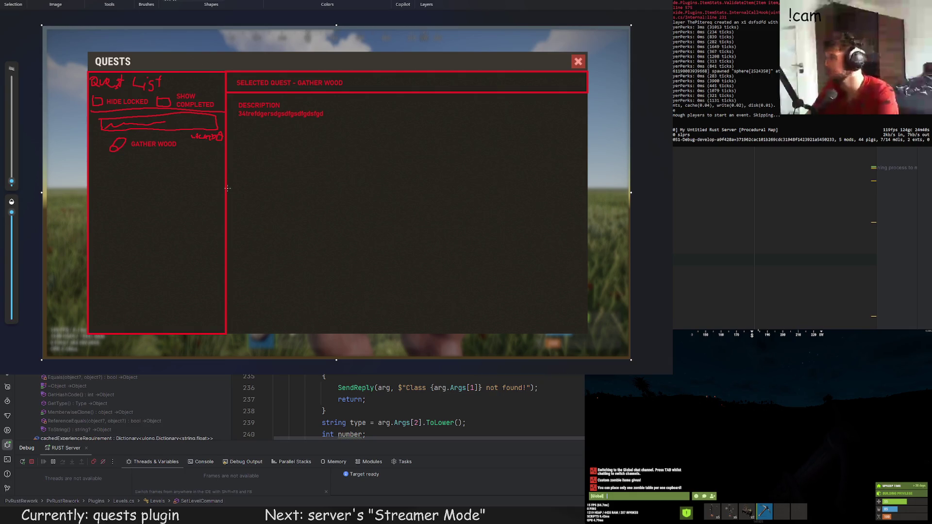
pyautogui.moveTo(234, 191); pyautogui.dragTo(452, 210)
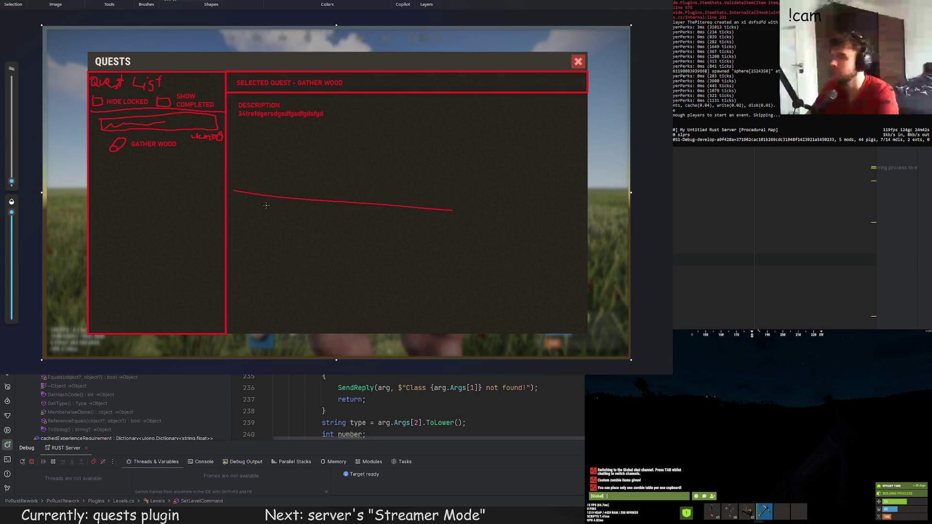
pyautogui.hotkey('ctrl', 'z')
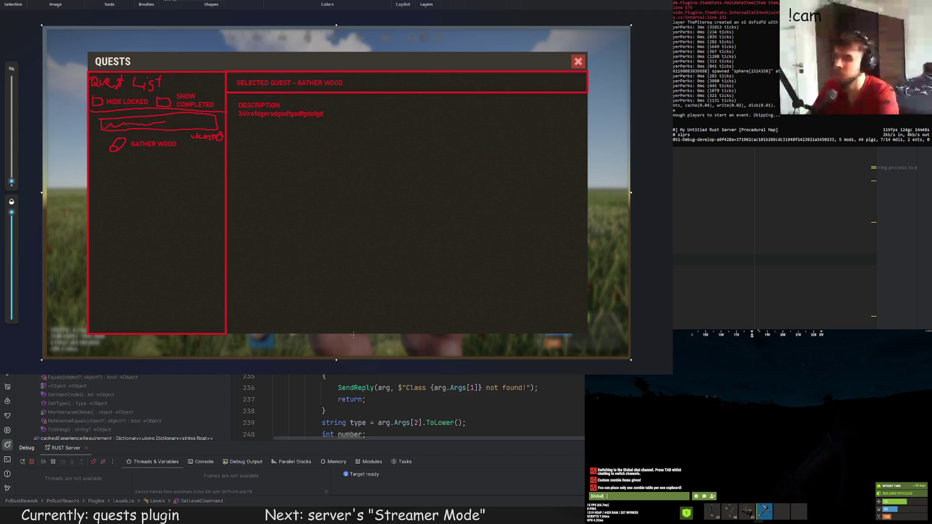
# Step: Hand-draw an ACCEPT QUEST button near the panel bottom, undoing a stray horizontal line
pyautogui.moveTo(335, 305)
pyautogui.mouseDown()
pyautogui.moveTo(370, 329)
pyautogui.moveTo(493, 328)
pyautogui.moveTo(334, 305)
pyautogui.moveTo(352, 324)
pyautogui.mouseUp()
pyautogui.moveTo(360, 318)
pyautogui.mouseDown()
pyautogui.moveTo(374, 326)
pyautogui.moveTo(429, 315)
pyautogui.mouseUp()
pyautogui.moveTo(440, 311)
pyautogui.mouseDown()
pyautogui.moveTo(433, 321)
pyautogui.moveTo(448, 322)
pyautogui.mouseUp()
pyautogui.moveTo(443, 312); pyautogui.dragTo(461, 310)
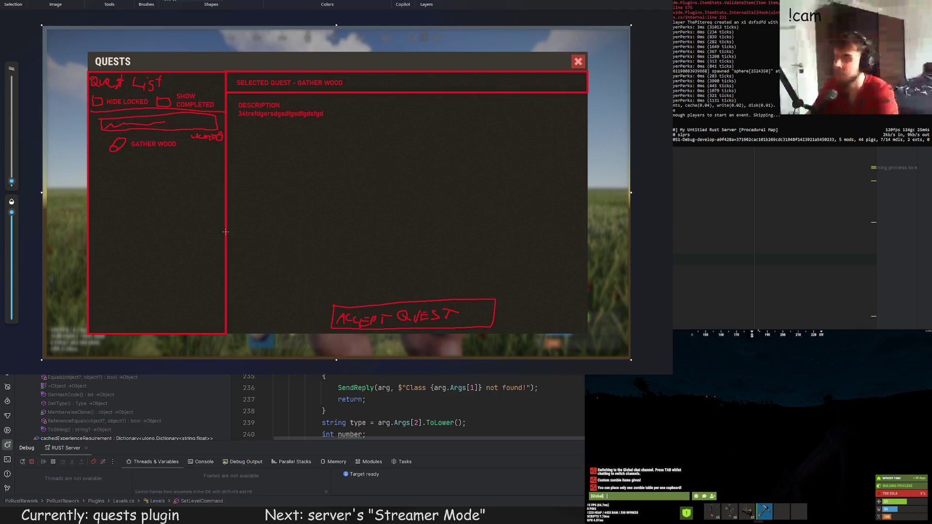
pyautogui.moveTo(226, 233); pyautogui.dragTo(549, 243)
pyautogui.hotkey('ctrl', 'z')
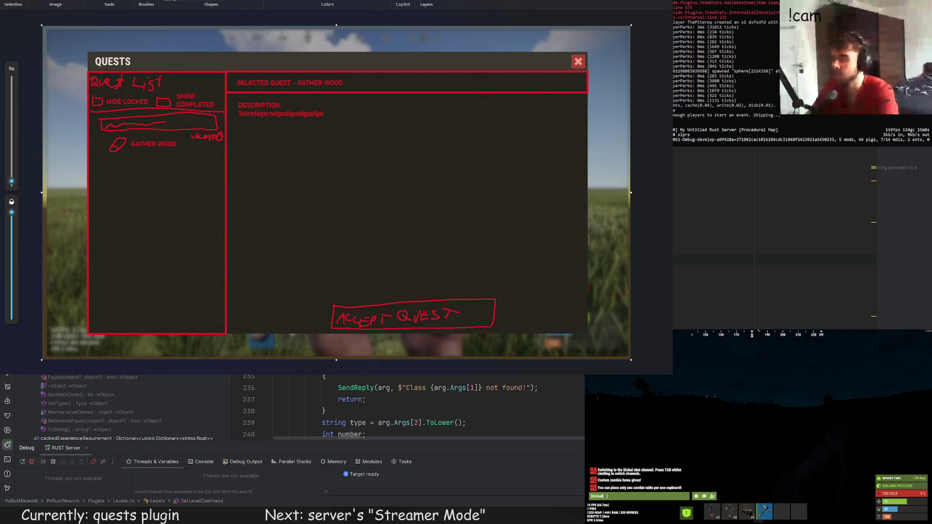
pyautogui.press('e')
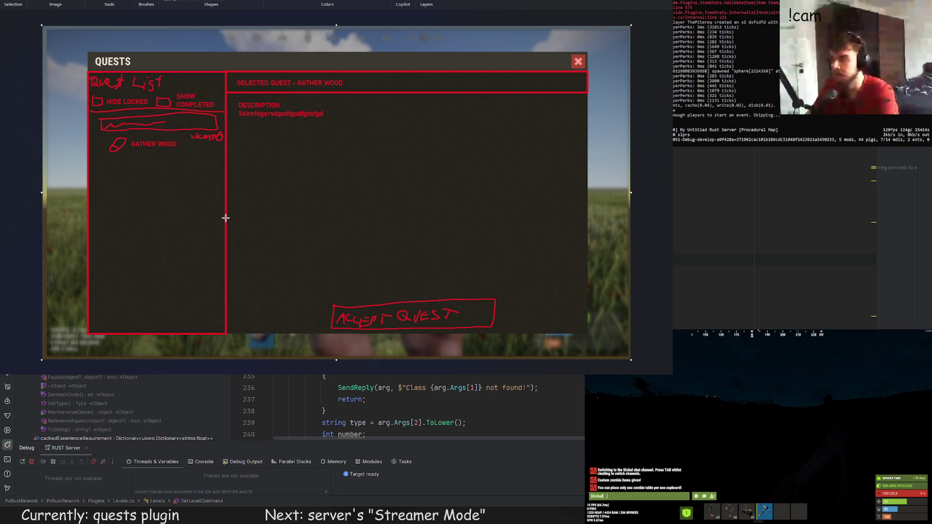
# Step: Draw a red bar across the right panel and label it REWARDS
pyautogui.moveTo(226, 218)
pyautogui.mouseDown()
pyautogui.moveTo(604, 232)
pyautogui.moveTo(587, 239)
pyautogui.mouseUp()
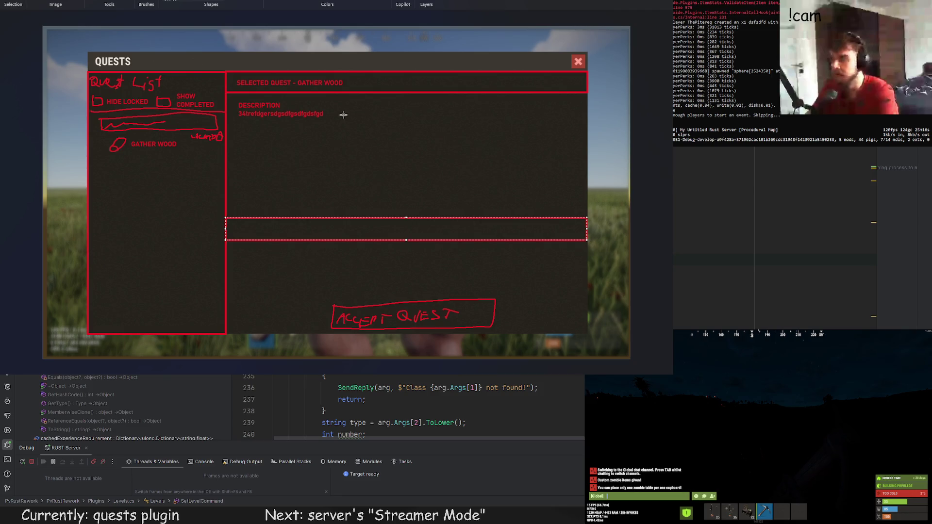
pyautogui.press('Escape')
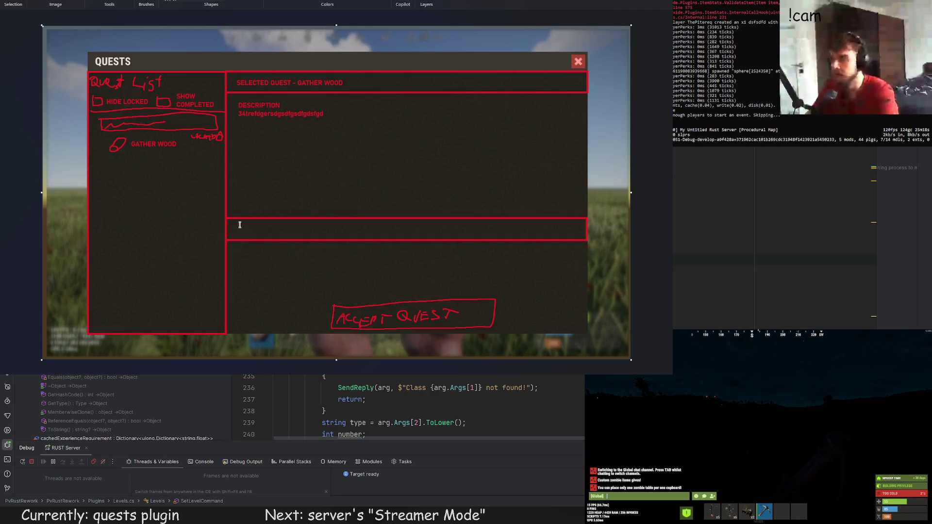
pyautogui.click(239, 225)
pyautogui.write('EWARTD')
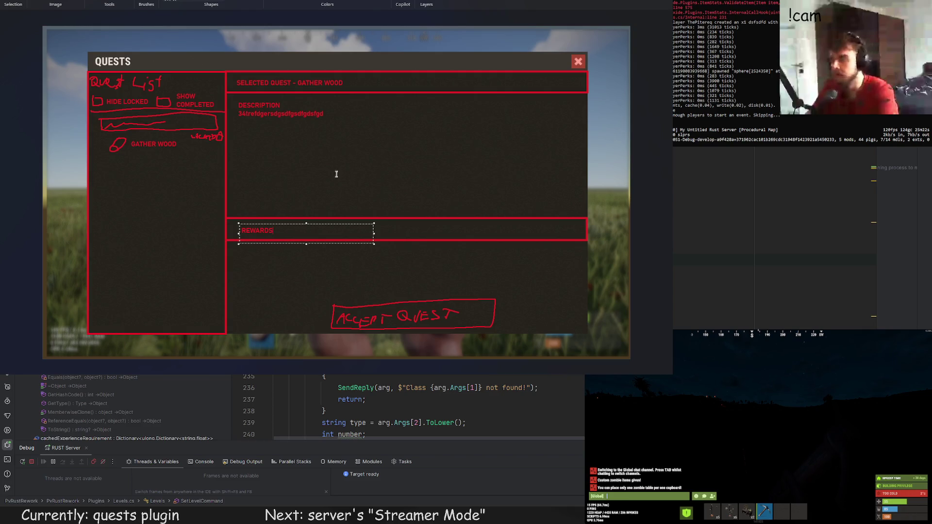
pyautogui.press('Escape')
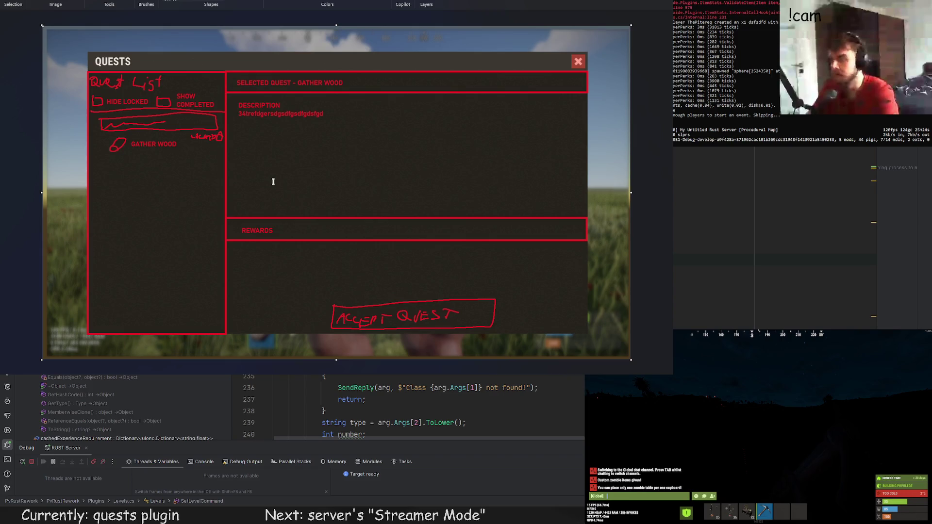
pyautogui.press('b')
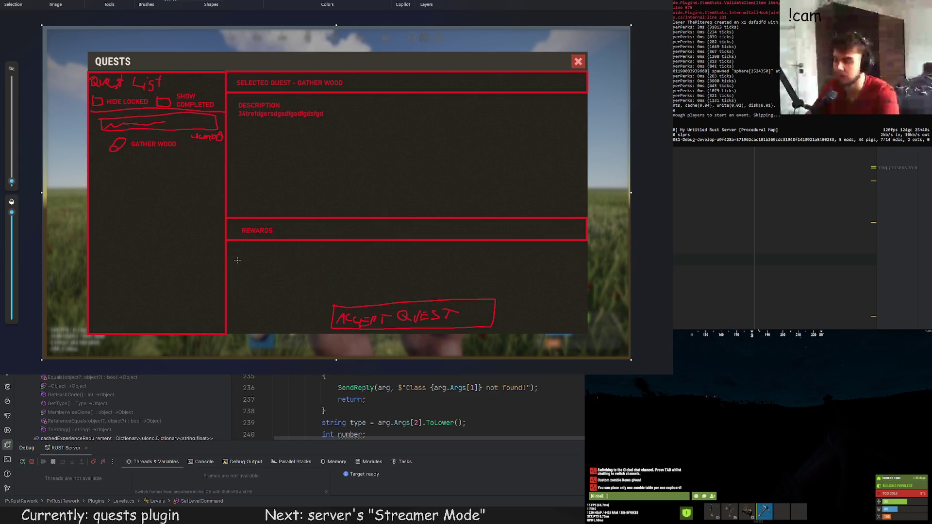
# Step: Sketch three reward item boxes with an item icon beneath the REWARDS bar
pyautogui.moveTo(237, 248)
pyautogui.mouseDown()
pyautogui.moveTo(237, 268)
pyautogui.moveTo(252, 272)
pyautogui.moveTo(267, 251)
pyautogui.moveTo(238, 257)
pyautogui.moveTo(265, 249)
pyautogui.moveTo(235, 246)
pyautogui.moveTo(282, 272)
pyautogui.moveTo(309, 245)
pyautogui.moveTo(279, 244)
pyautogui.mouseUp()
pyautogui.hotkey('ctrl', 'z')
pyautogui.moveTo(319, 246)
pyautogui.mouseDown()
pyautogui.moveTo(321, 257)
pyautogui.moveTo(345, 250)
pyautogui.moveTo(318, 245)
pyautogui.mouseUp()
pyautogui.moveTo(256, 252)
pyautogui.mouseDown()
pyautogui.moveTo(238, 266)
pyautogui.moveTo(228, 258)
pyautogui.moveTo(261, 267)
pyautogui.moveTo(288, 249)
pyautogui.moveTo(306, 271)
pyautogui.moveTo(331, 258)
pyautogui.moveTo(350, 271)
pyautogui.mouseUp()
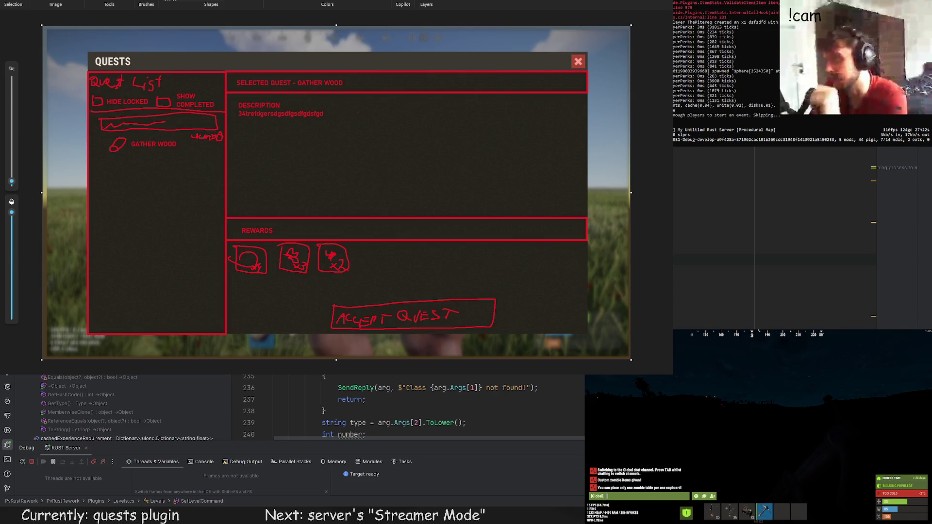
# Step: Draw a straight vertical divider line down the mockup, replacing a slanted attempt
pyautogui.moveTo(467, 54); pyautogui.dragTo(444, 352)
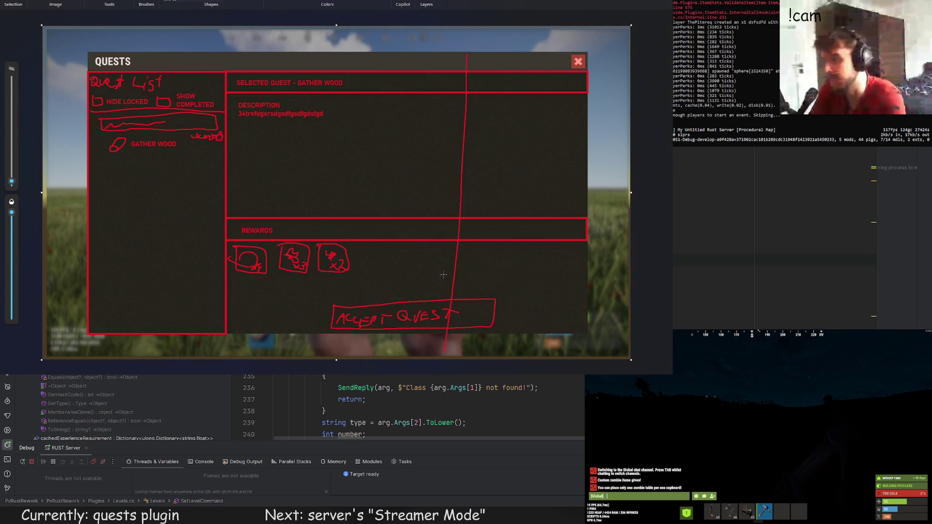
pyautogui.hotkey('ctrl', 'z')
pyautogui.moveTo(452, 51); pyautogui.dragTo(447, 338)
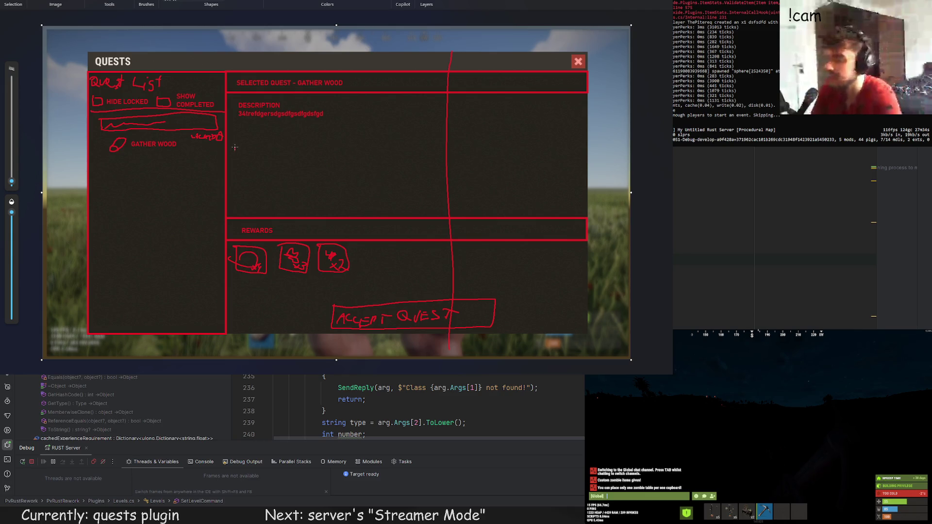
# Step: Handwrite Objectives below the description and outline an area beneath it
pyautogui.moveTo(235, 147); pyautogui.dragTo(271, 154)
pyautogui.moveTo(267, 147); pyautogui.dragTo(308, 154)
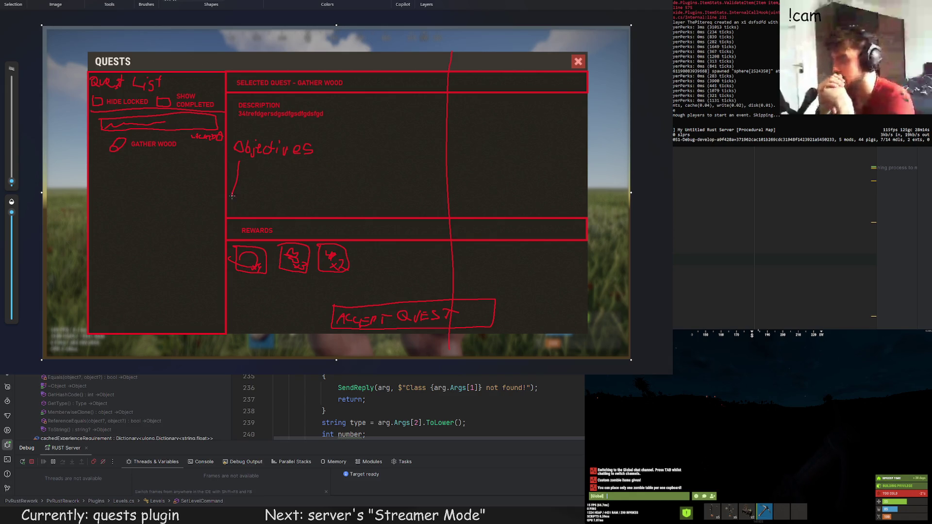
pyautogui.moveTo(240, 160)
pyautogui.mouseDown()
pyautogui.moveTo(241, 210)
pyautogui.moveTo(310, 218)
pyautogui.mouseUp()
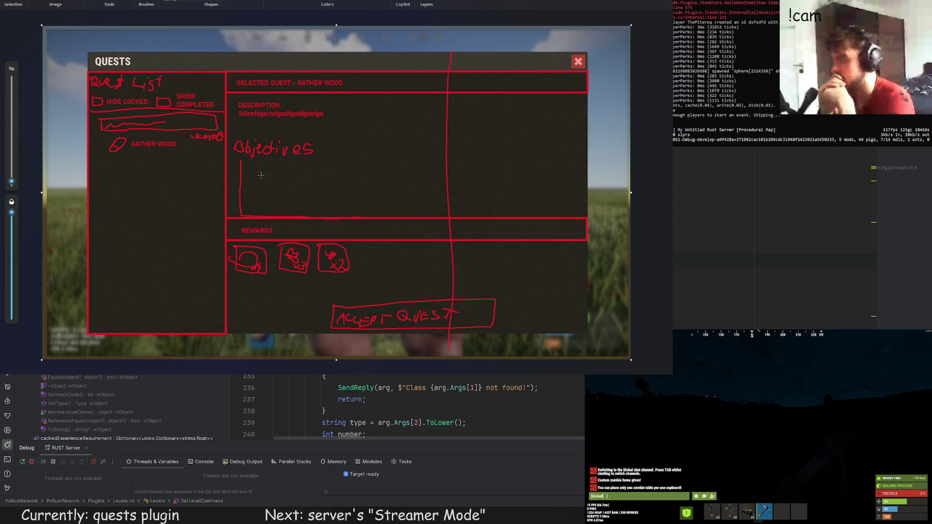
# Step: Replace the first objectives outline with an L-shaped stroke under Objectives
pyautogui.hotkey('ctrl', 'z')
pyautogui.moveTo(241, 159)
pyautogui.mouseDown()
pyautogui.moveTo(241, 211)
pyautogui.moveTo(398, 214)
pyautogui.moveTo(394, 162)
pyautogui.moveTo(240, 155)
pyautogui.moveTo(297, 168)
pyautogui.moveTo(385, 167)
pyautogui.mouseUp()
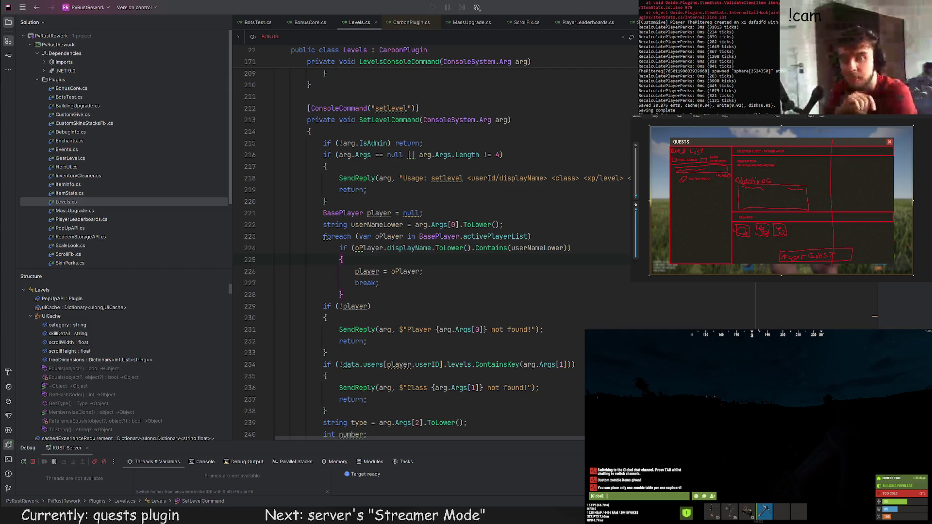
# Step: Narrow the Quests Main Panel to a width of 796 with the Rect tool
pyautogui.hotkey('alt', 'Tab')
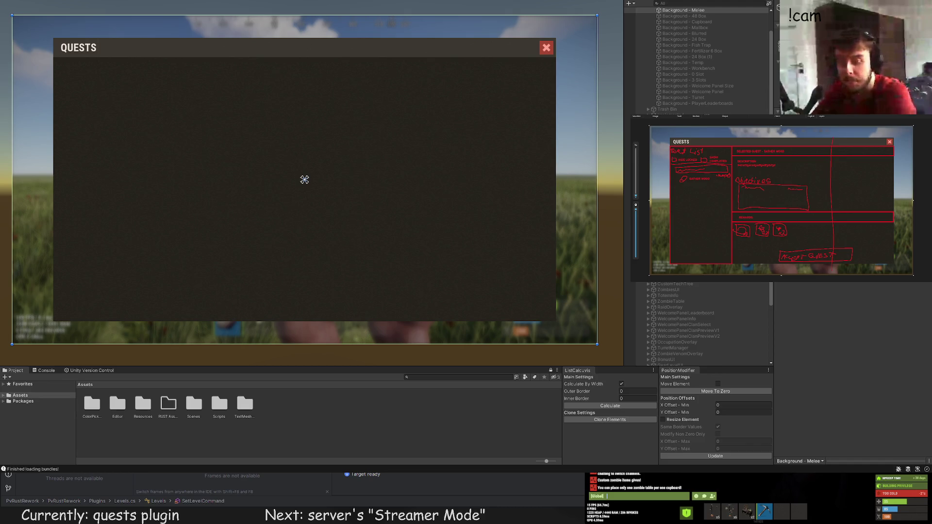
pyautogui.click(292, 231)
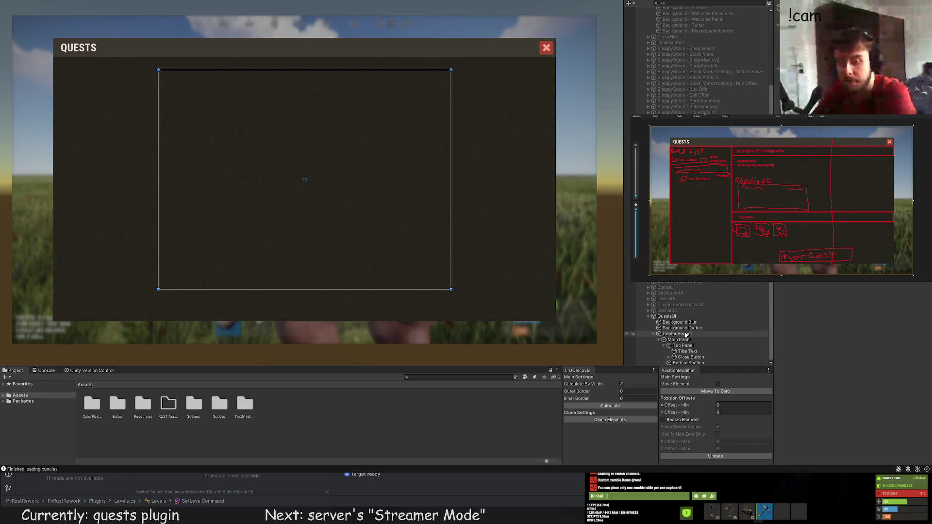
pyautogui.click(679, 340)
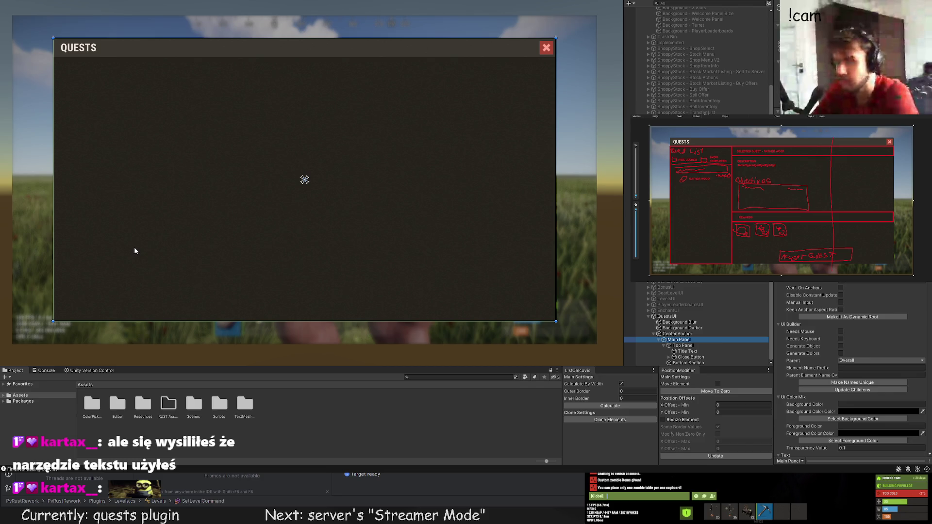
pyautogui.click(285, 235)
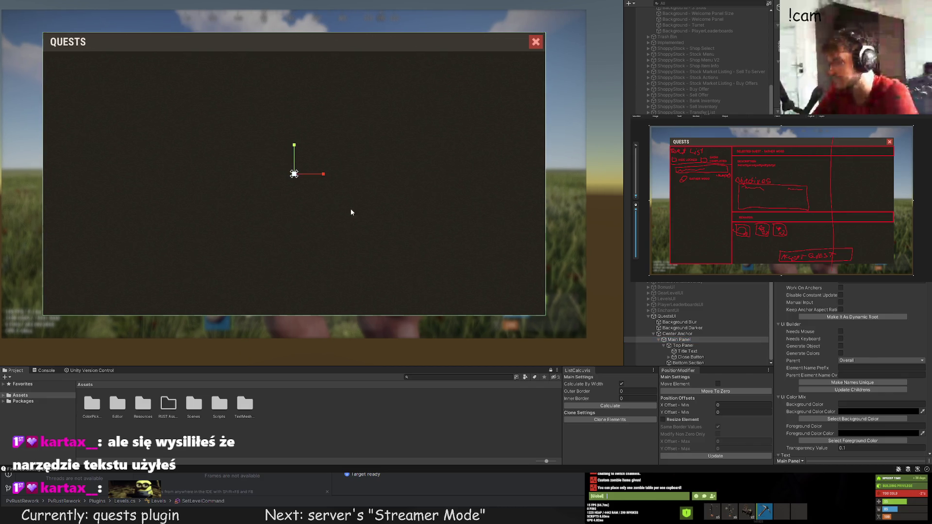
pyautogui.moveTo(545, 206); pyautogui.dragTo(407, 208)
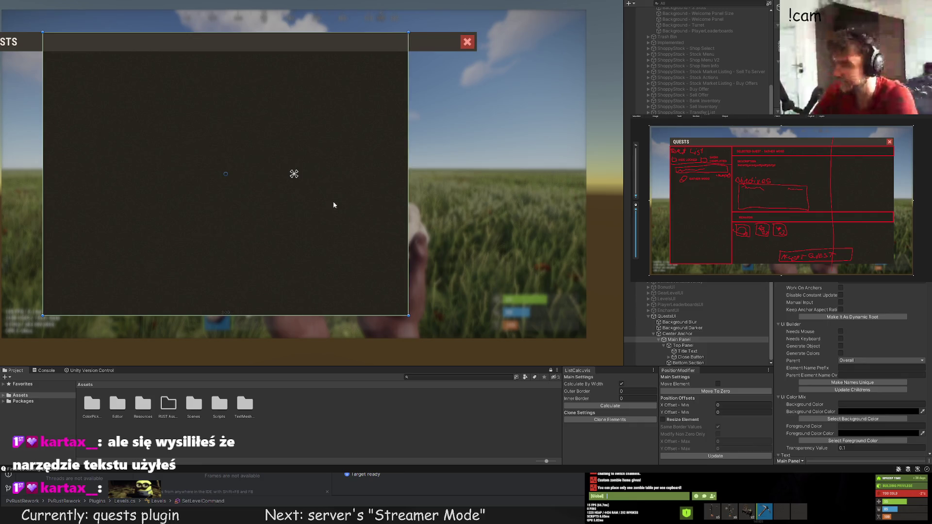
# Step: Shift the Main Panel to the right along the X axis within its frame
pyautogui.scroll(-1, 333, 202)
pyautogui.moveTo(333, 202)
pyautogui.mouseDown()
pyautogui.moveTo(430, 199)
pyautogui.moveTo(396, 214)
pyautogui.mouseUp()
pyautogui.press('w')
pyautogui.moveTo(331, 183); pyautogui.dragTo(390, 188)
pyautogui.scroll(5, 391, 187)
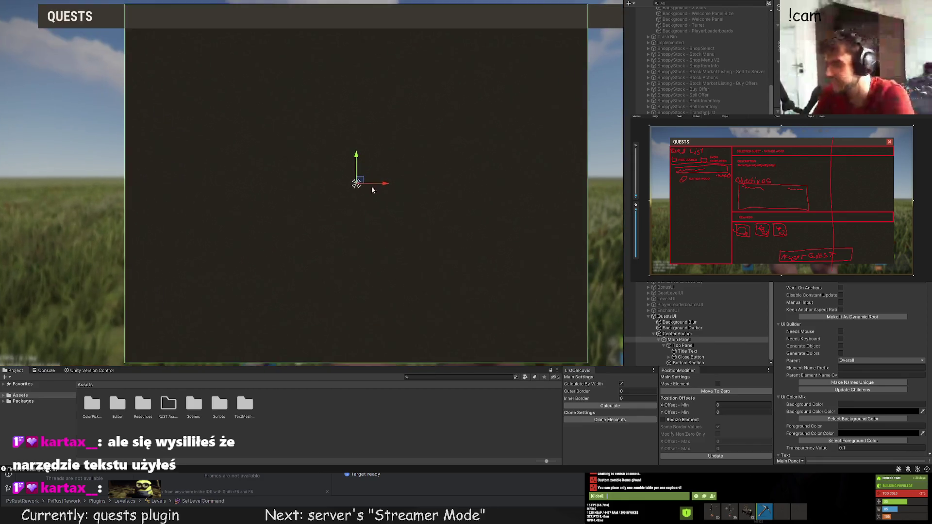
pyautogui.scroll(-5, 364, 204)
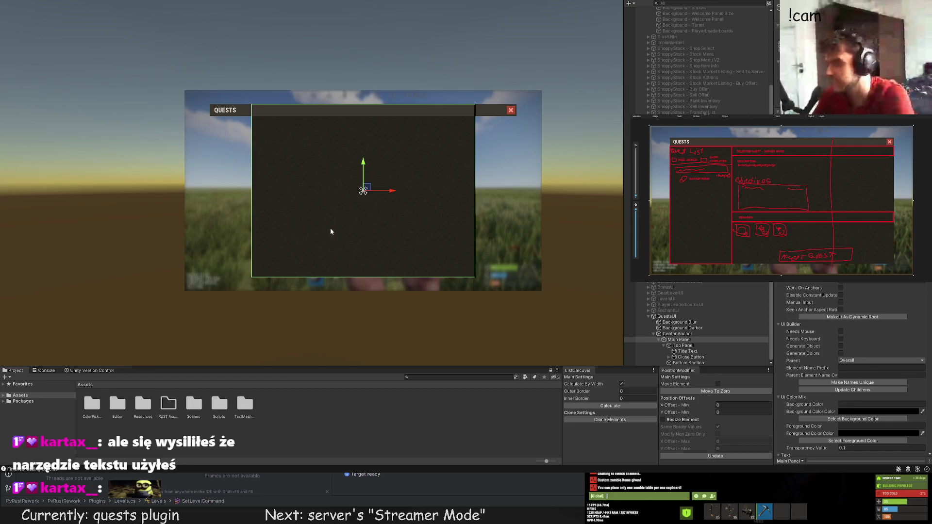
pyautogui.scroll(3, 321, 183)
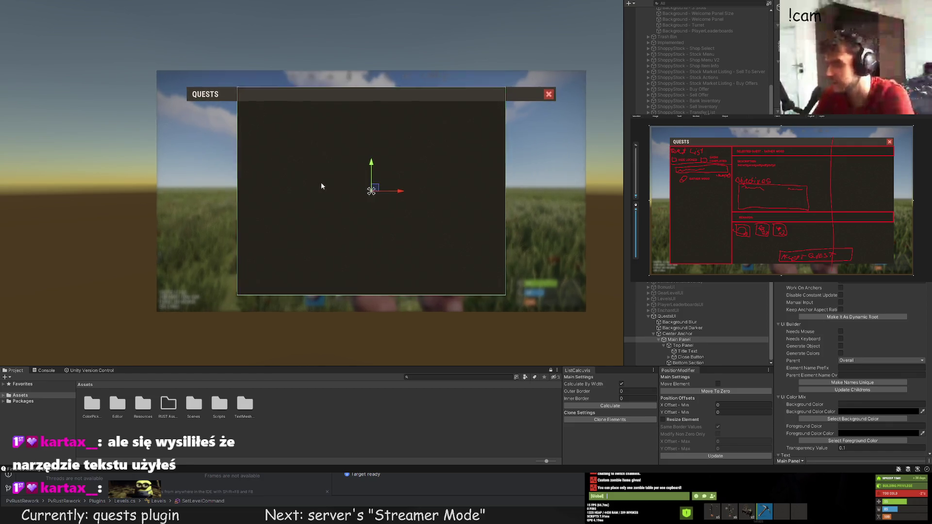
# Step: Narrow the Top Panel to width 956 by dragging in its left edge
pyautogui.click(683, 346)
pyautogui.scroll(3, 210, 87)
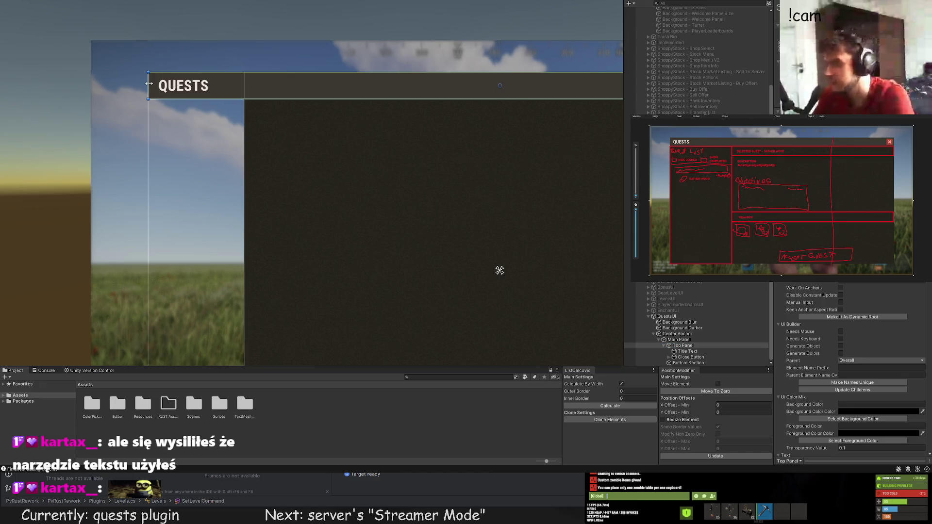
pyautogui.moveTo(150, 85); pyautogui.dragTo(245, 85)
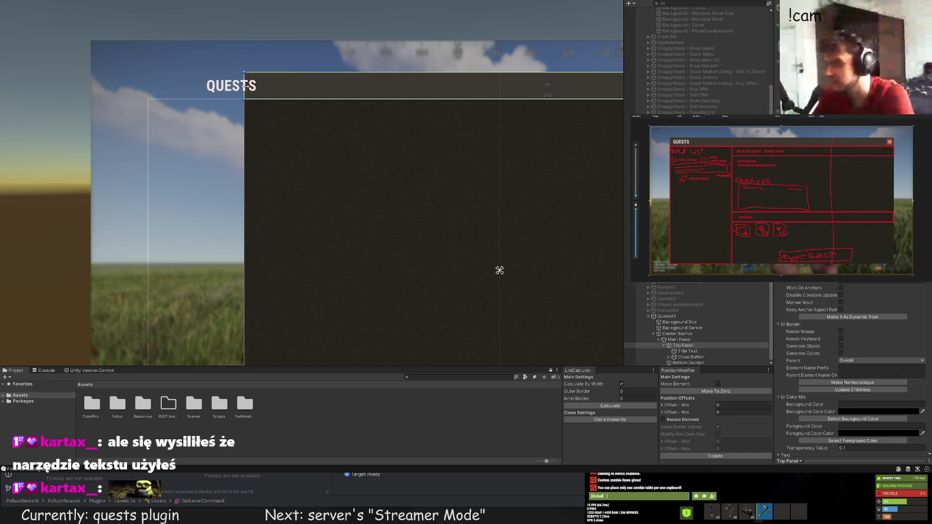
pyautogui.scroll(3, 245, 86)
pyautogui.scroll(-4, 301, 140)
pyautogui.moveTo(320, 148); pyautogui.dragTo(163, 211)
pyautogui.scroll(1, 471, 168)
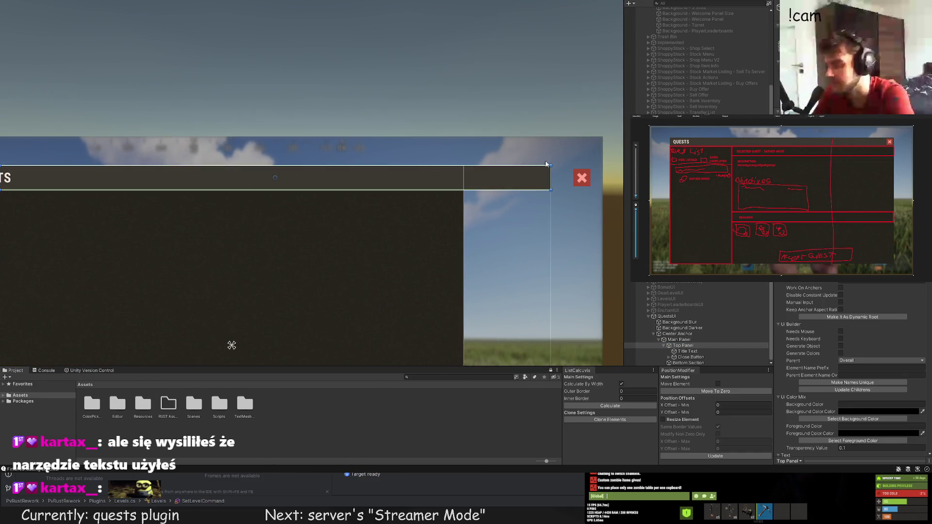
# Step: Set the QUESTS Title Text's X Offset Min to 12 and apply it
pyautogui.doubleClick(699, 351)
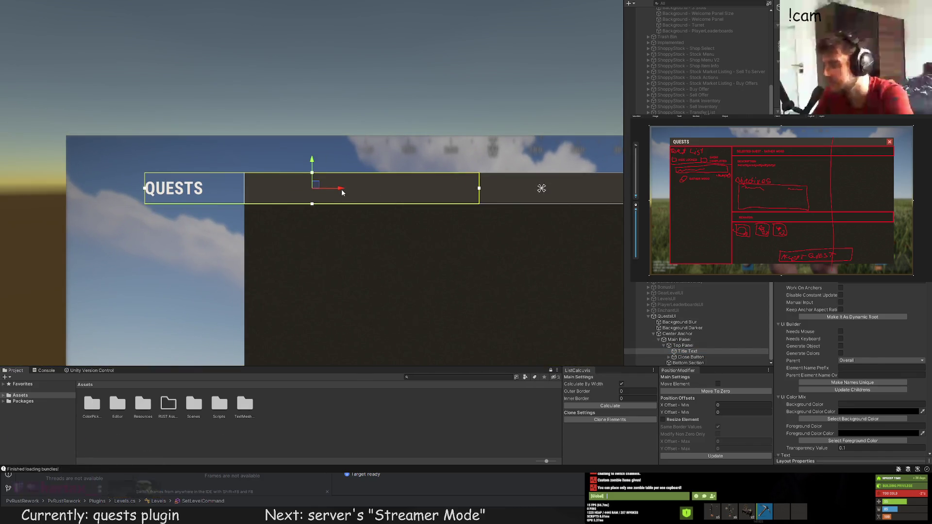
pyautogui.click(743, 405)
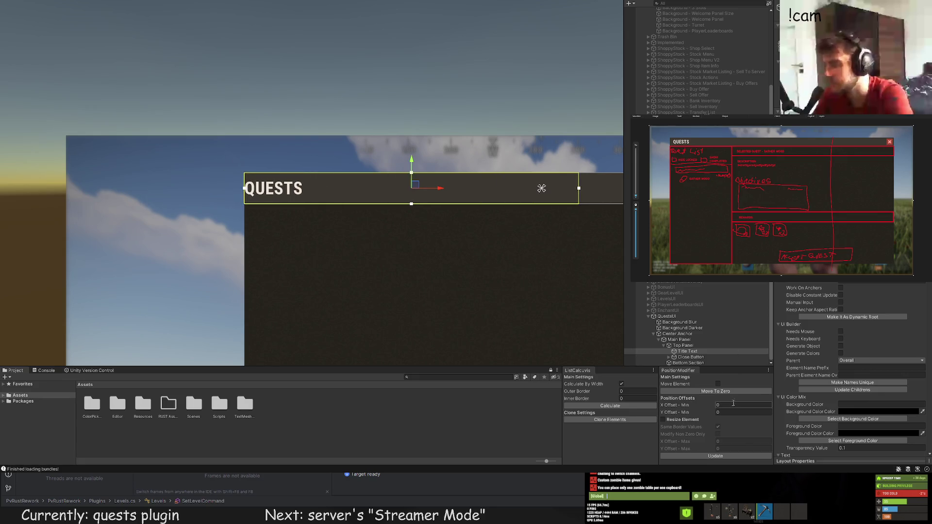
pyautogui.write('12')
pyautogui.click(718, 384)
pyautogui.click(721, 456)
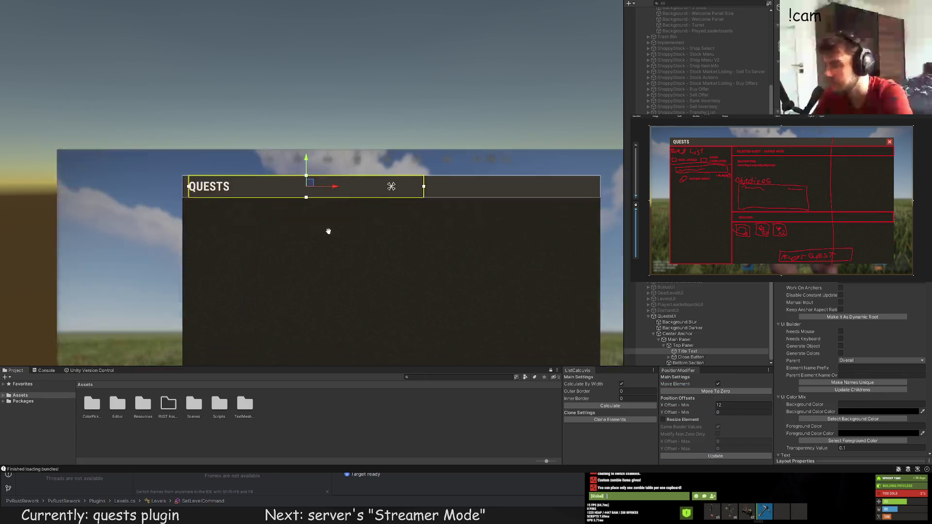
# Step: Move the red Close Button into the top bar's right corner
pyautogui.click(426, 140)
pyautogui.scroll(2, 422, 184)
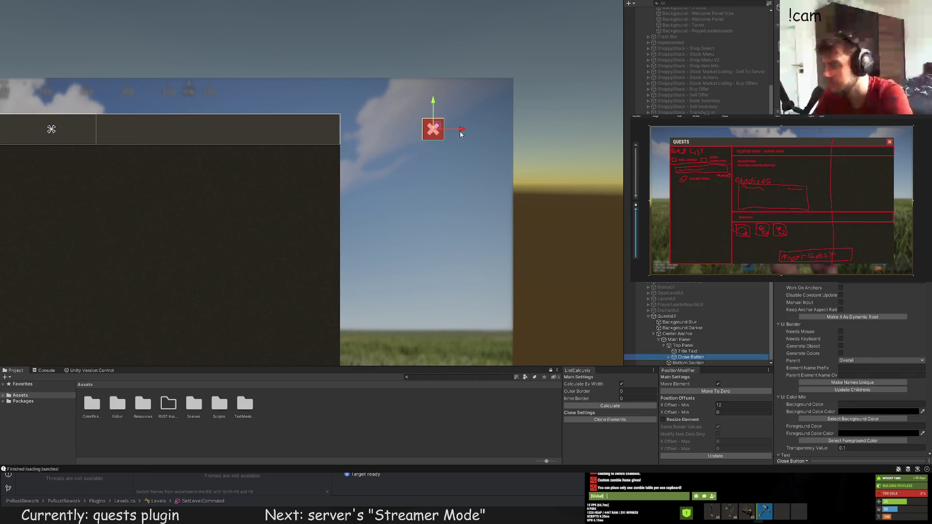
pyautogui.moveTo(462, 129)
pyautogui.mouseDown()
pyautogui.moveTo(345, 129)
pyautogui.moveTo(354, 129)
pyautogui.mouseUp()
pyautogui.scroll(5, 344, 128)
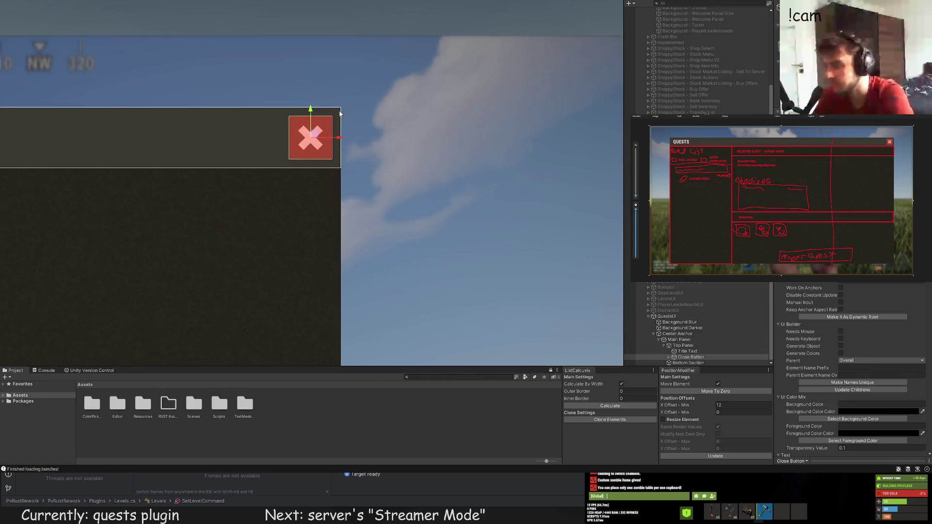
pyautogui.scroll(4, 316, 151)
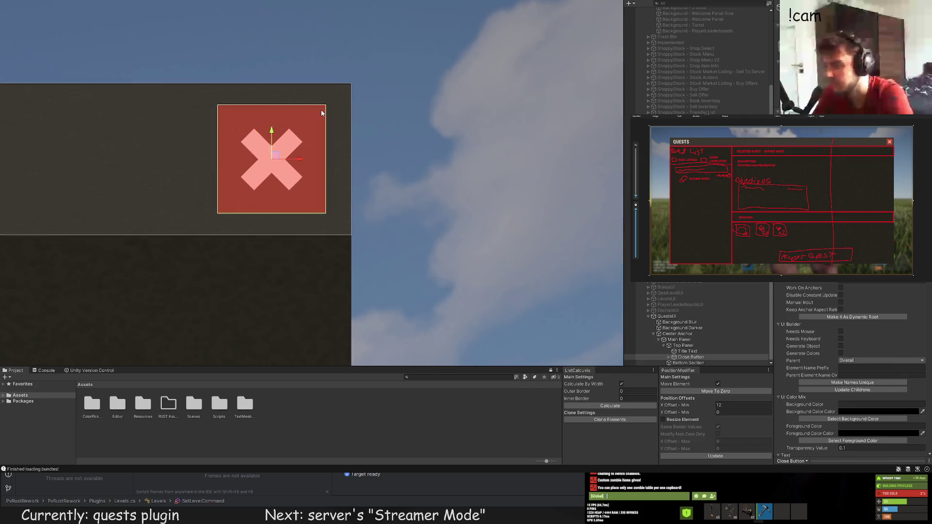
pyautogui.moveTo(272, 185); pyautogui.dragTo(314, 185)
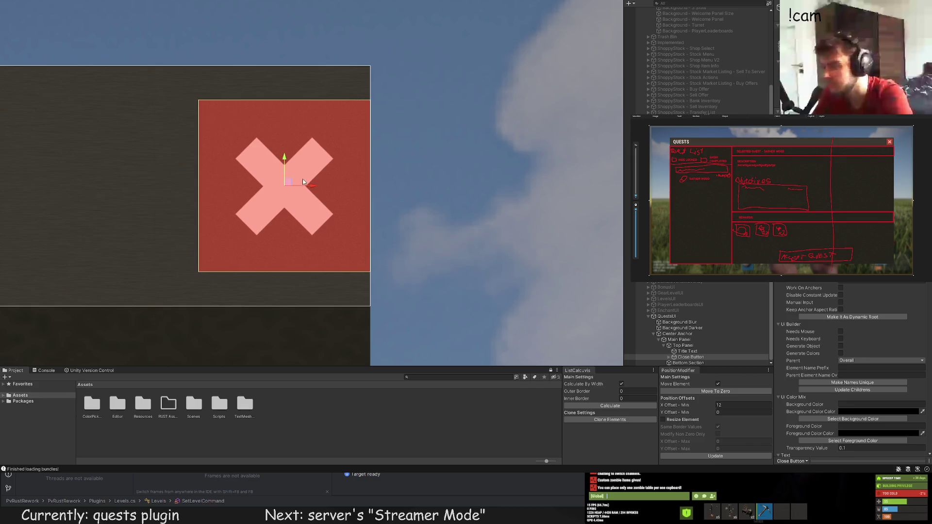
pyautogui.hotkey('ctrl', 'z')
pyautogui.moveTo(246, 163); pyautogui.dragTo(246, 127)
pyautogui.hotkey('ctrl', 'z')
pyautogui.click(462, 185)
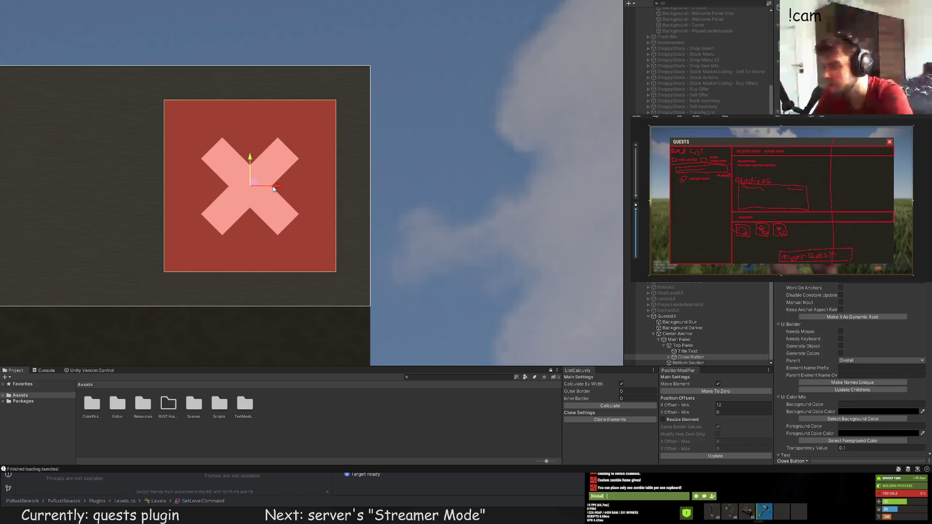
pyautogui.scroll(-3, 464, 204)
pyautogui.scroll(-10, 465, 207)
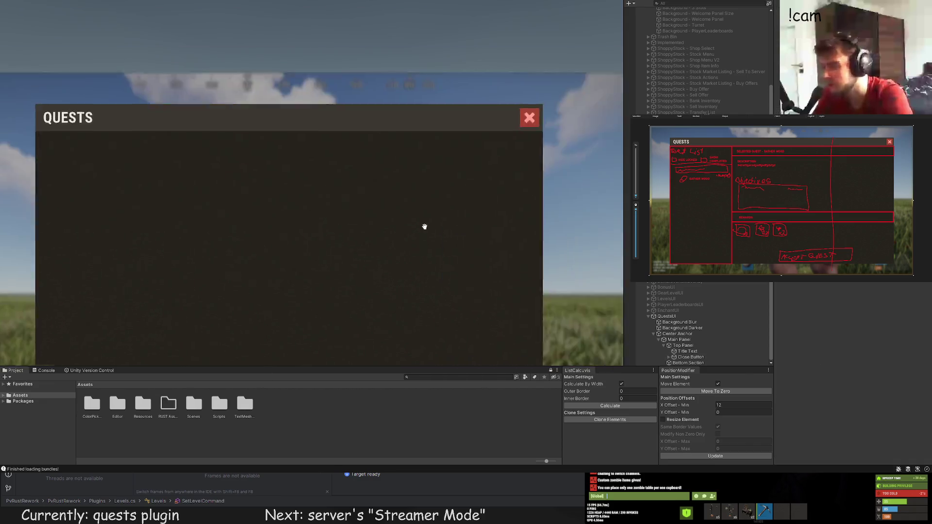
# Step: Pan over the QUESTS panel's title bar and empty body, then select the Close Button
pyautogui.moveTo(344, 222); pyautogui.dragTo(282, 222)
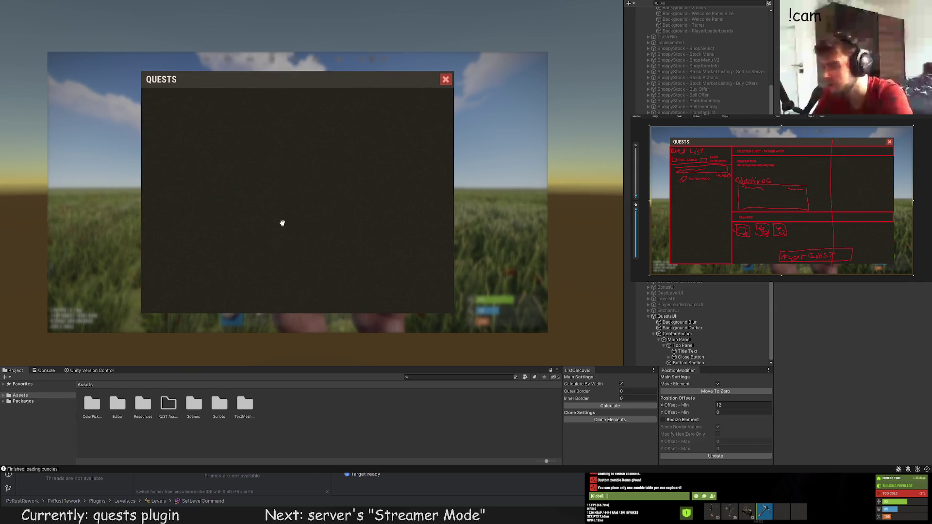
pyautogui.moveTo(381, 214); pyautogui.dragTo(370, 212)
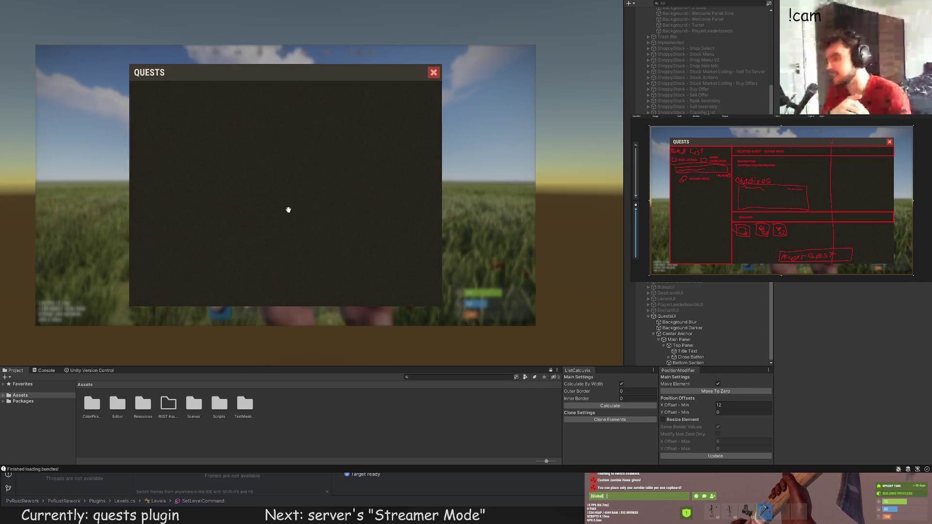
pyautogui.moveTo(287, 208); pyautogui.dragTo(316, 202)
pyautogui.moveTo(247, 169); pyautogui.dragTo(253, 181)
pyautogui.scroll(3, 269, 176)
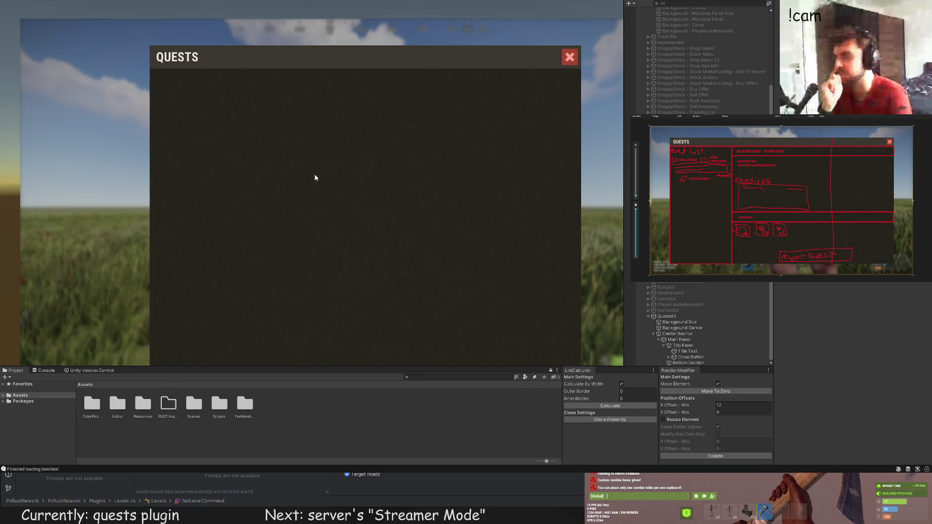
pyautogui.moveTo(316, 177); pyautogui.dragTo(377, 144)
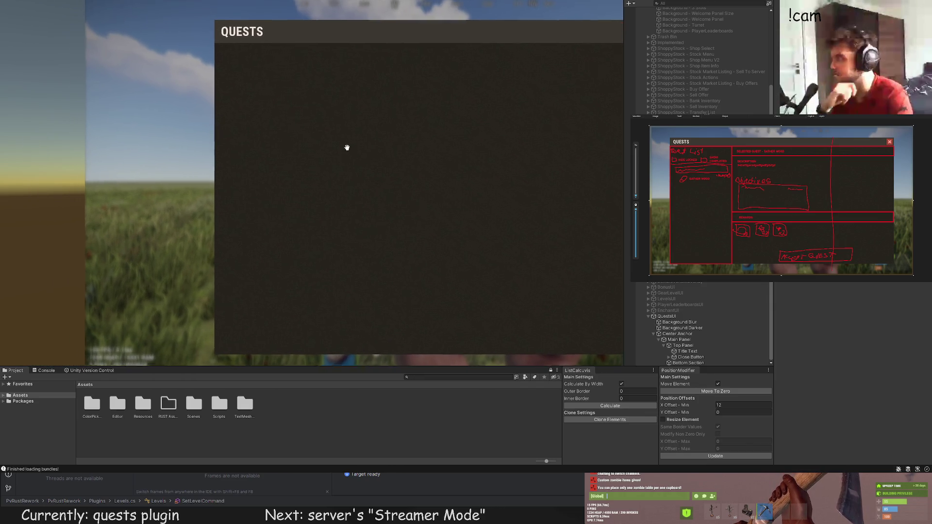
pyautogui.click(691, 357)
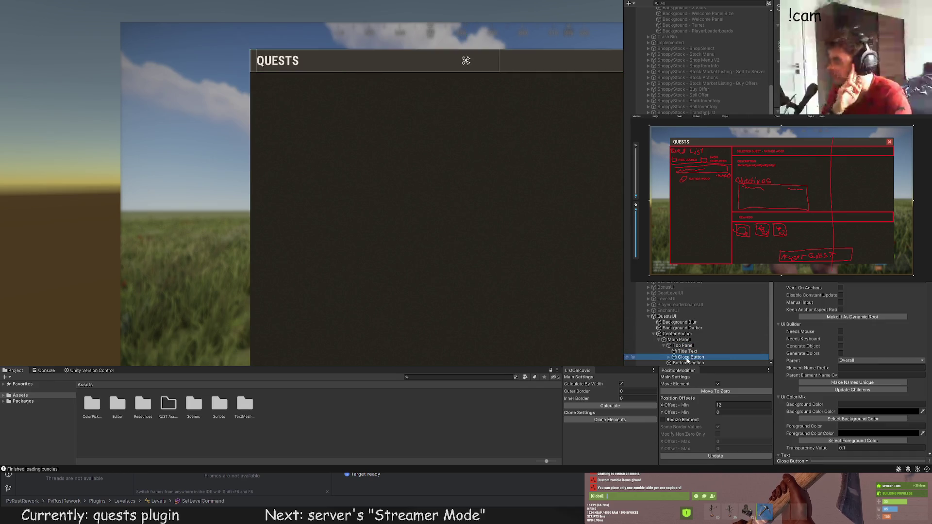
# Step: Pull in the Bottom Section's left and right edges
pyautogui.click(689, 363)
pyautogui.scroll(-2, 577, 283)
pyautogui.moveTo(576, 283); pyautogui.dragTo(376, 164)
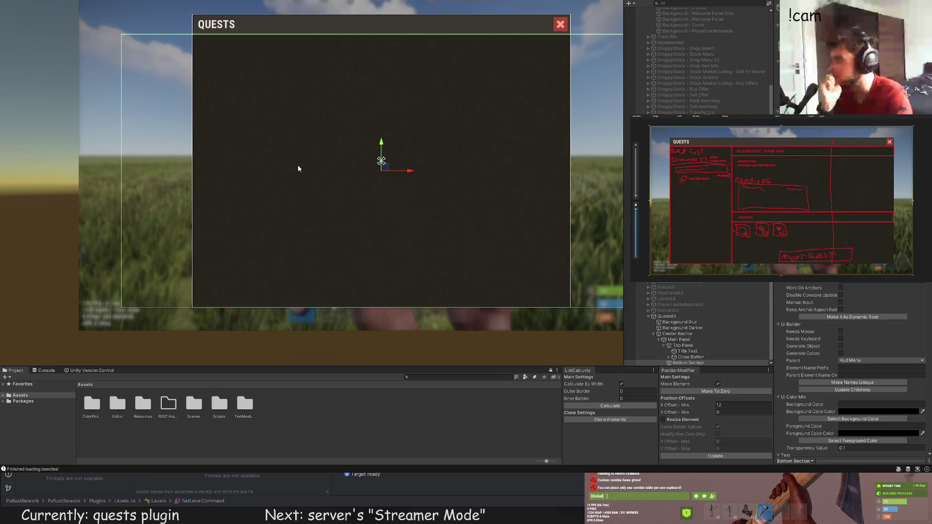
pyautogui.scroll(3, 196, 129)
pyautogui.moveTo(180, 116); pyautogui.dragTo(270, 113)
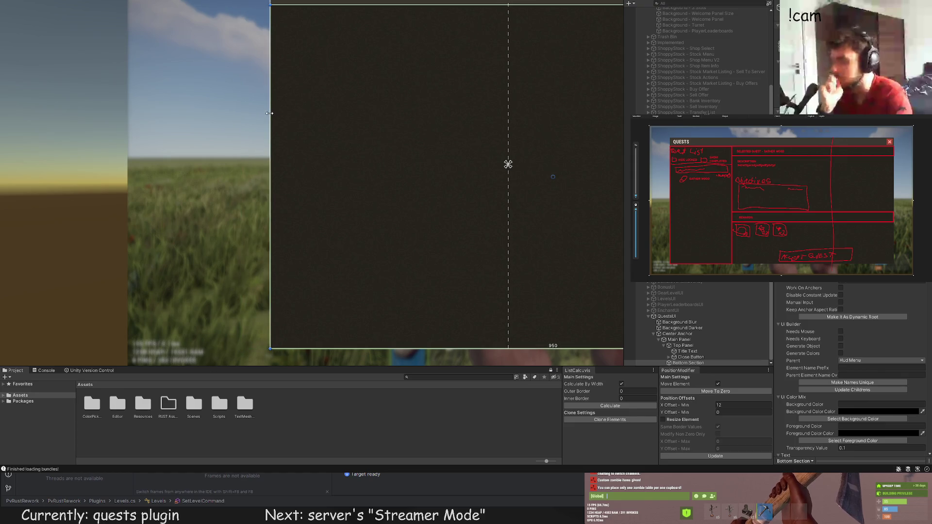
pyautogui.moveTo(374, 138); pyautogui.dragTo(8, 141)
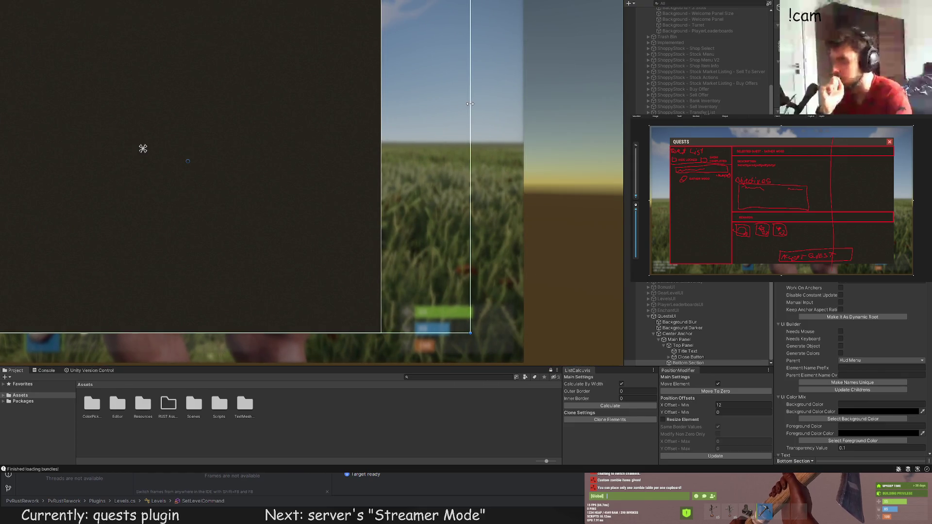
pyautogui.moveTo(473, 103)
pyautogui.mouseDown()
pyautogui.moveTo(365, 104)
pyautogui.moveTo(381, 104)
pyautogui.mouseUp()
pyautogui.scroll(3, 381, 200)
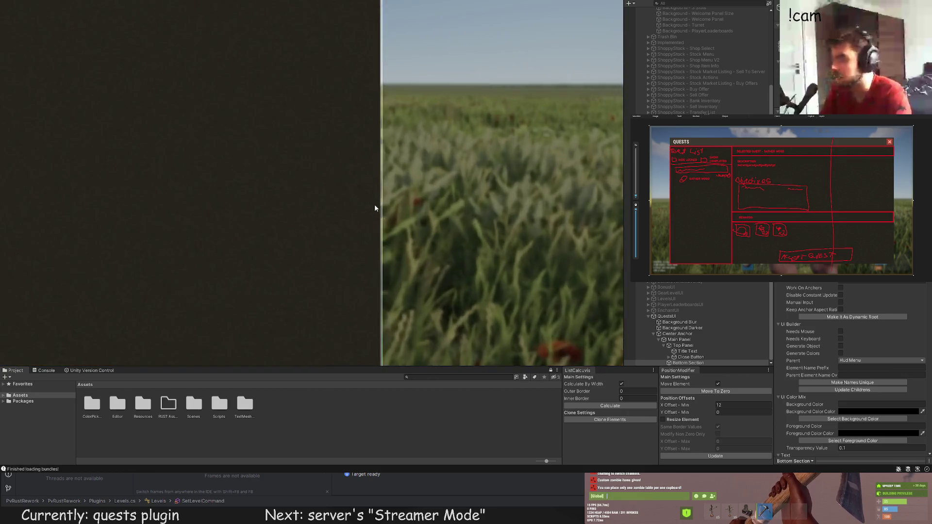
pyautogui.moveTo(383, 200); pyautogui.dragTo(383, 200)
# Step: Add a new child UI Panel under the Bottom Section with Ctrl+Shift+N
pyautogui.scroll(-3, 357, 202)
pyautogui.moveTo(198, 198)
pyautogui.mouseDown()
pyautogui.moveTo(287, 166)
pyautogui.moveTo(298, 315)
pyautogui.mouseUp()
pyautogui.scroll(-5, 287, 171)
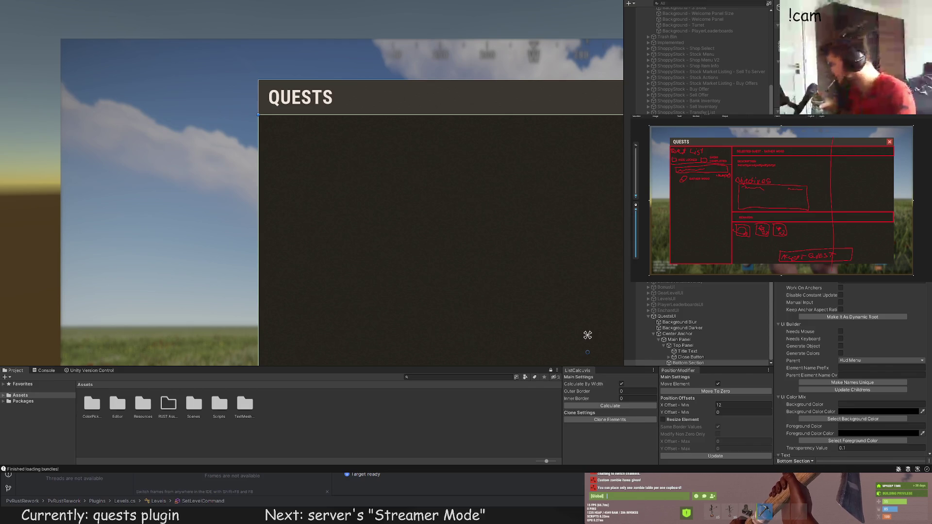
pyautogui.scroll(-3, 388, 204)
pyautogui.moveTo(380, 194); pyautogui.dragTo(308, 154)
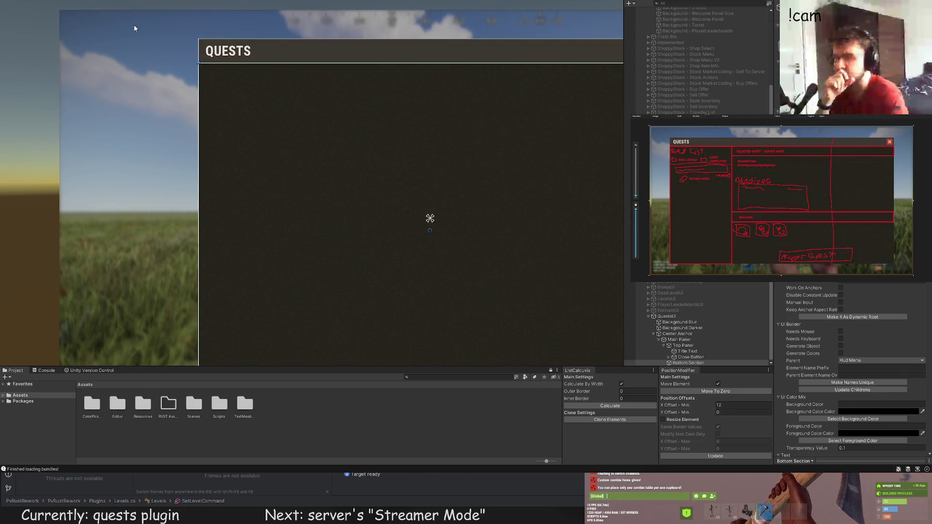
pyautogui.hotkey('ctrl', 'shift', 'n')
pyautogui.scroll(-1, 286, 282)
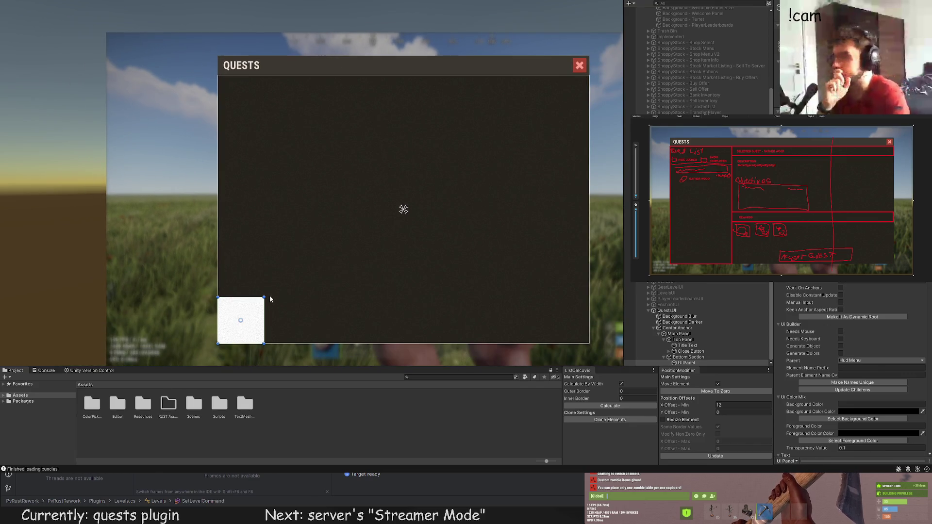
# Step: Stretch the new panel into a tall strip along the left of the QUESTS body
pyautogui.moveTo(270, 299)
pyautogui.mouseDown()
pyautogui.moveTo(293, 293)
pyautogui.moveTo(298, 76)
pyautogui.moveTo(357, 80)
pyautogui.mouseUp()
pyautogui.scroll(3, 298, 75)
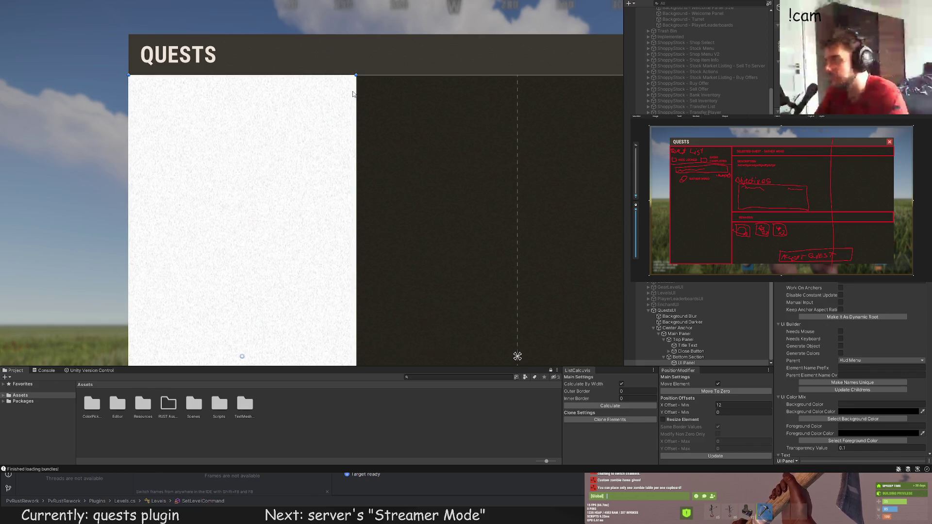
pyautogui.scroll(-2, 374, 170)
pyautogui.scroll(-2, 335, 119)
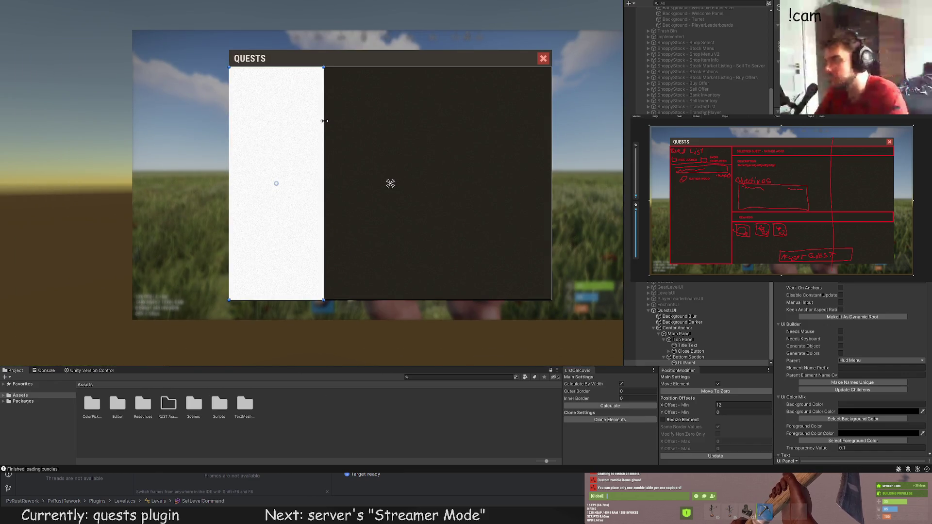
pyautogui.moveTo(324, 121); pyautogui.dragTo(338, 120)
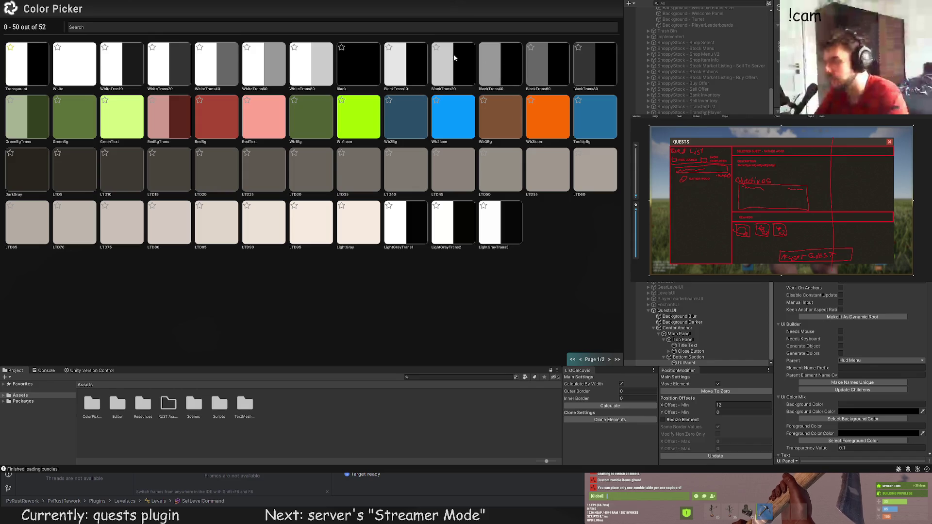
# Step: Give the left column a dark colour and reselect its UI Panel in the Hierarchy
pyautogui.click(455, 58)
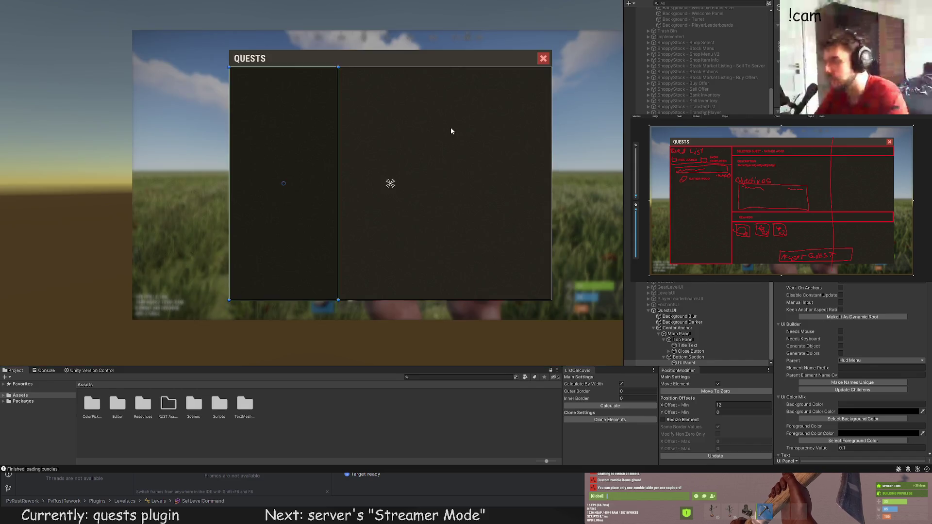
pyautogui.scroll(-3, 452, 132)
pyautogui.moveTo(410, 156); pyautogui.dragTo(339, 177)
pyautogui.scroll(3, 339, 176)
pyautogui.scroll(2, 350, 153)
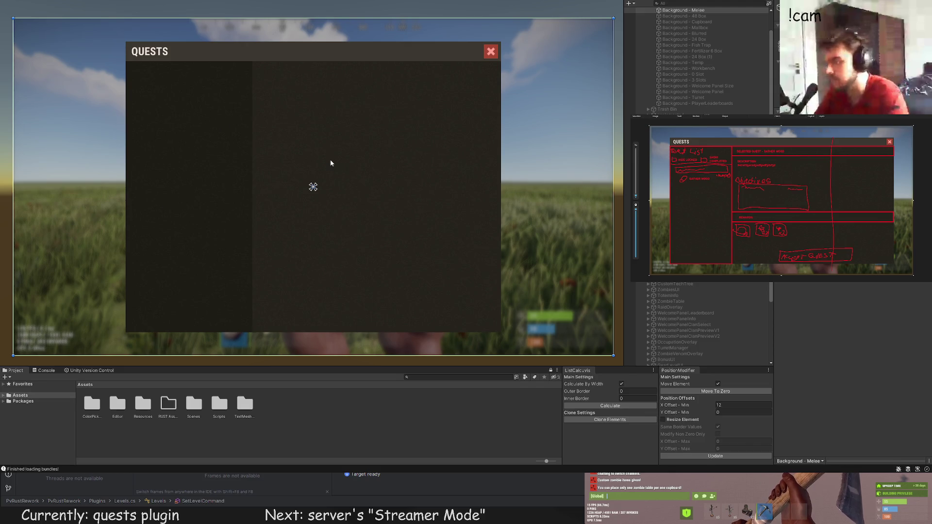
pyautogui.moveTo(316, 156); pyautogui.dragTo(344, 171)
pyautogui.click(287, 131)
pyautogui.scroll(2, 371, 152)
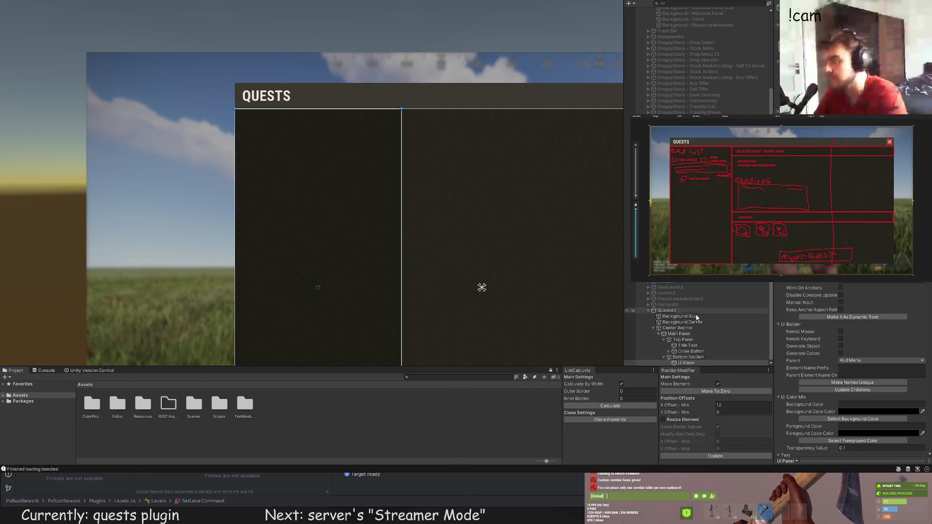
pyautogui.click(687, 357)
pyautogui.click(685, 363)
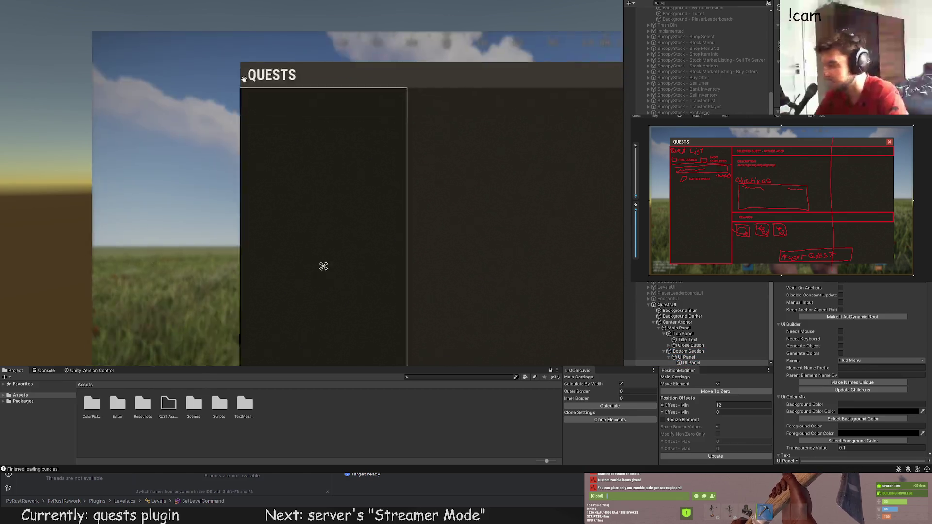
# Step: Add a child panel to the left column, shaped into a dark header band across its top
pyautogui.hotkey('alt', 'shift', 'n')
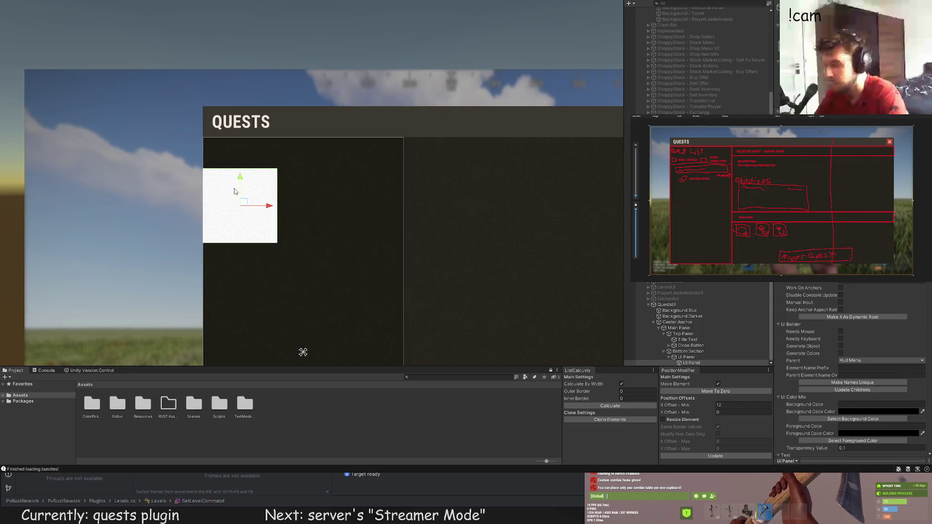
pyautogui.moveTo(240, 186); pyautogui.dragTo(242, 154)
pyautogui.scroll(3, 244, 155)
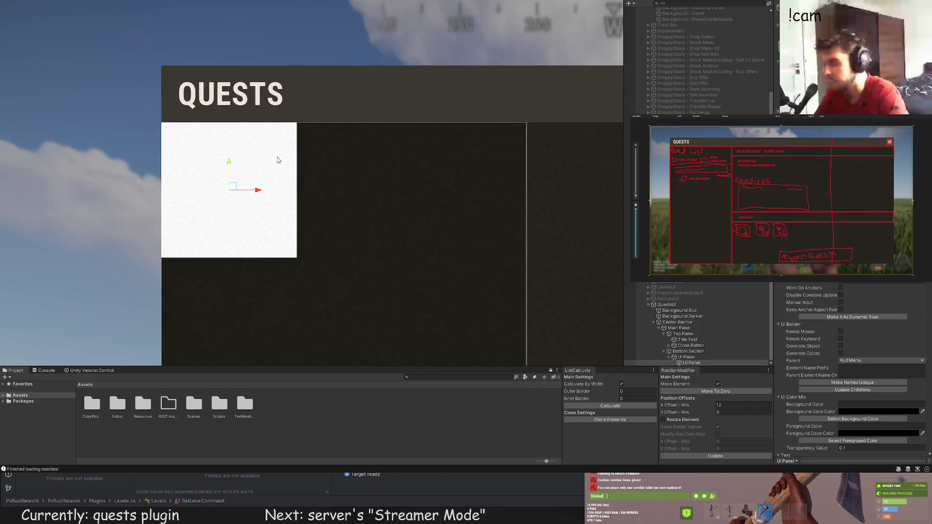
pyautogui.press('t')
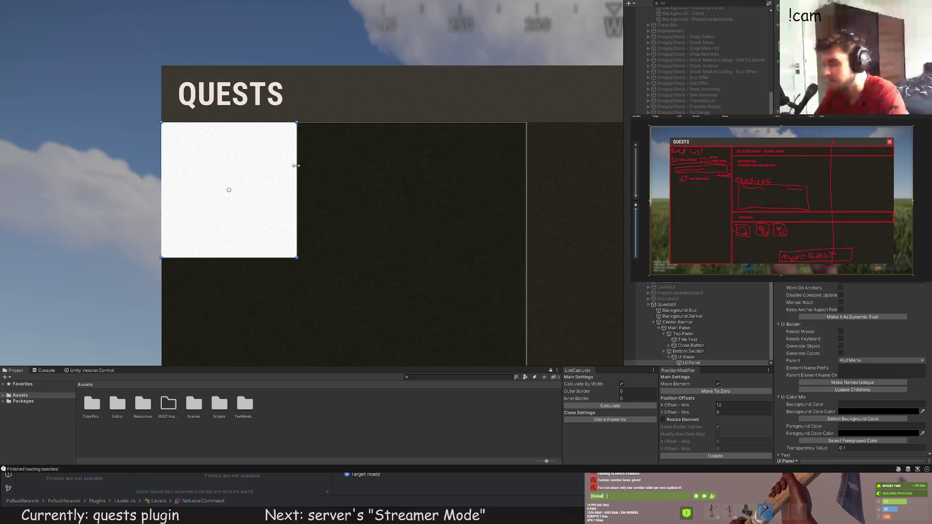
pyautogui.moveTo(296, 166); pyautogui.dragTo(526, 167)
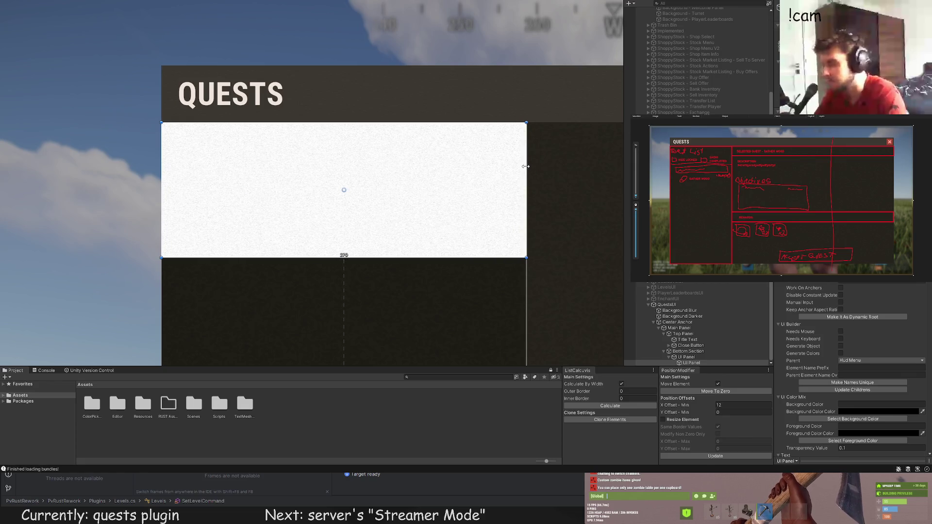
pyautogui.moveTo(478, 256); pyautogui.dragTo(459, 204)
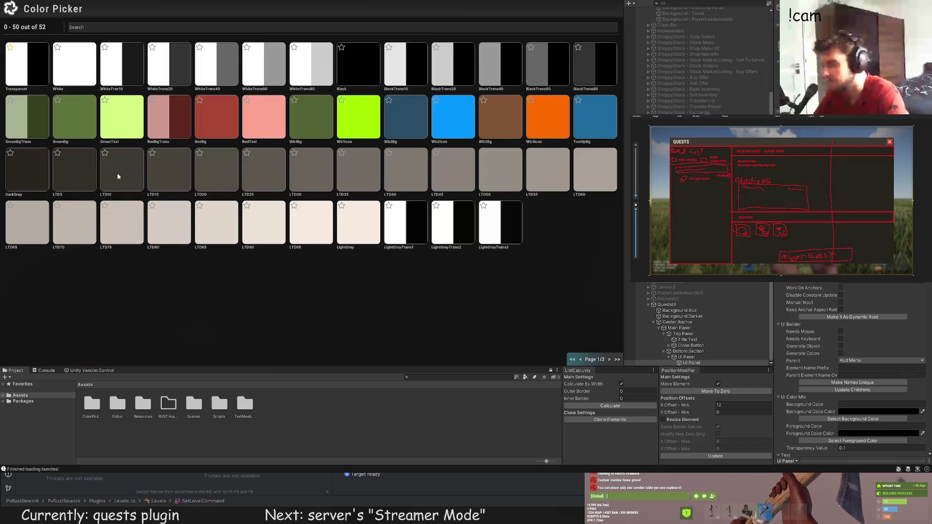
pyautogui.click(118, 177)
pyautogui.scroll(-5, 302, 219)
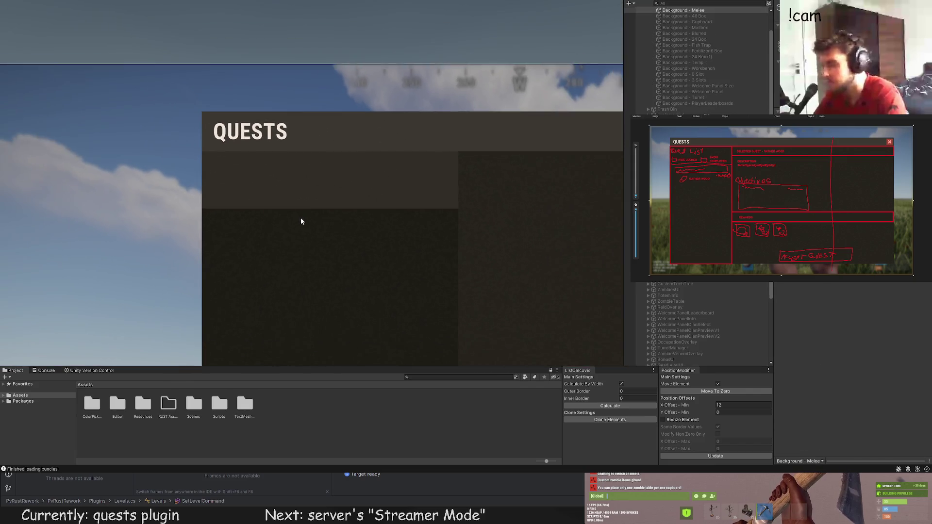
pyautogui.moveTo(376, 216); pyautogui.dragTo(397, 196)
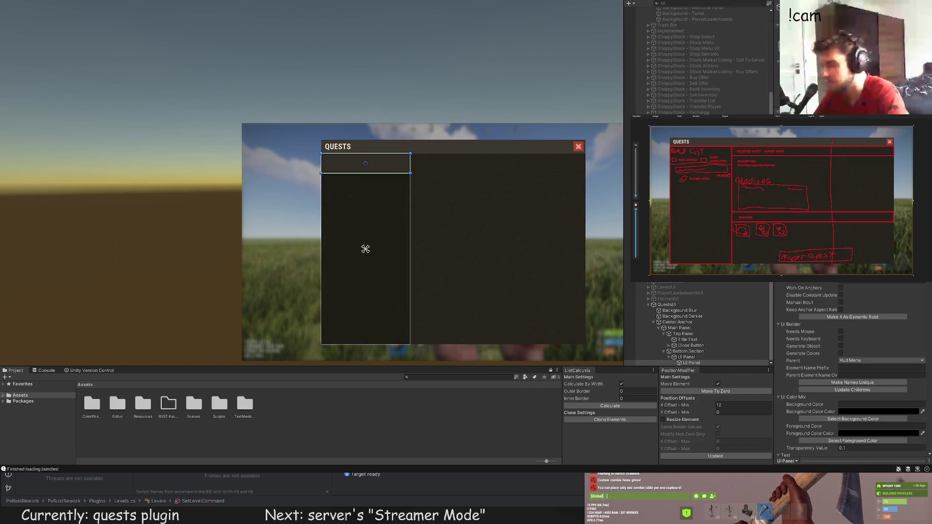
pyautogui.scroll(5, 325, 156)
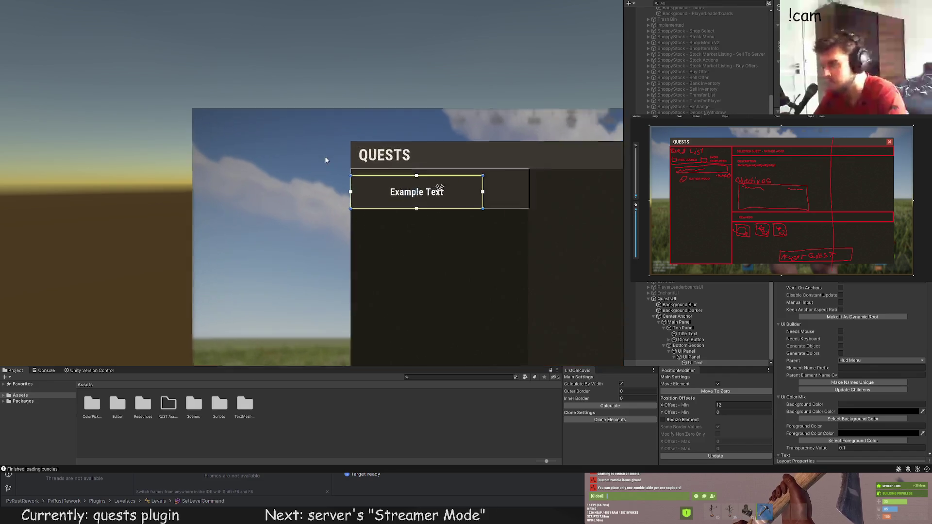
# Step: Set the header text to 'SELECT QUEST' and extend the QUESTS title with 'MENU'
pyautogui.scroll(-5, 842, 348)
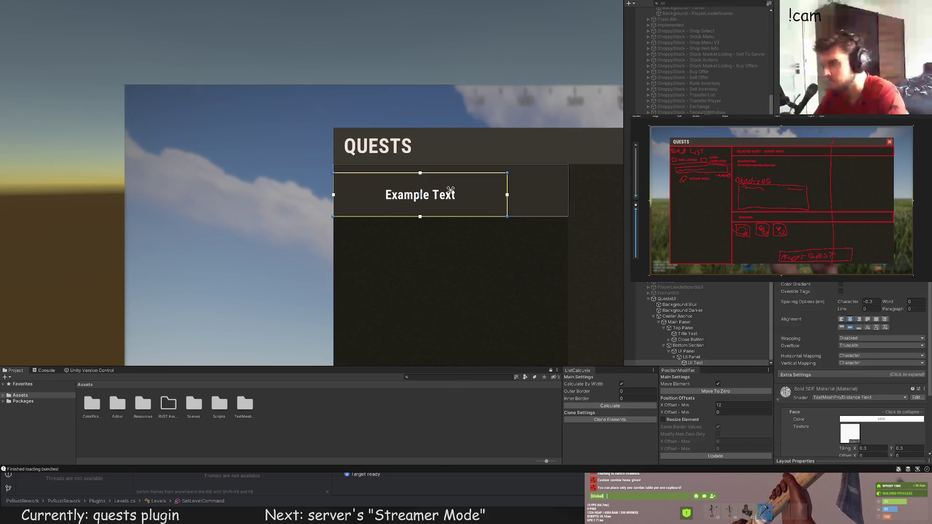
pyautogui.write('SELECT QU')
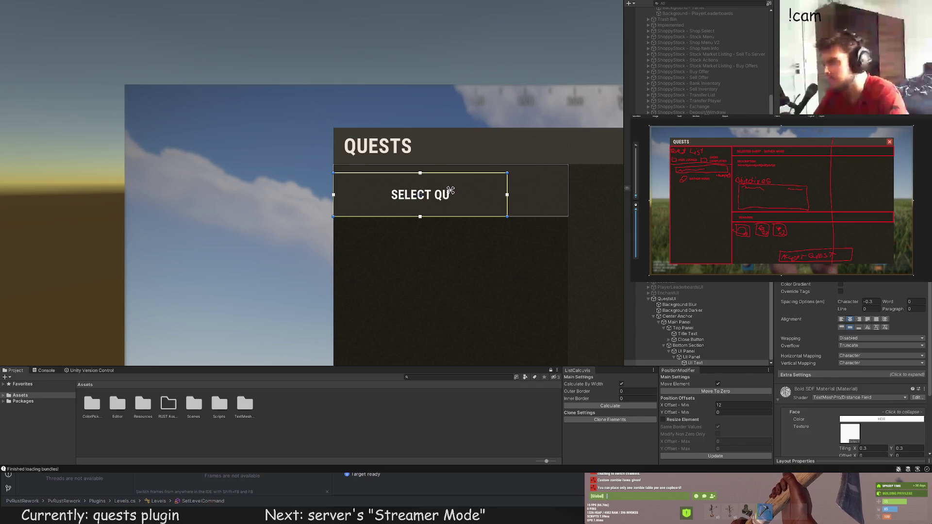
pyautogui.write('EST')
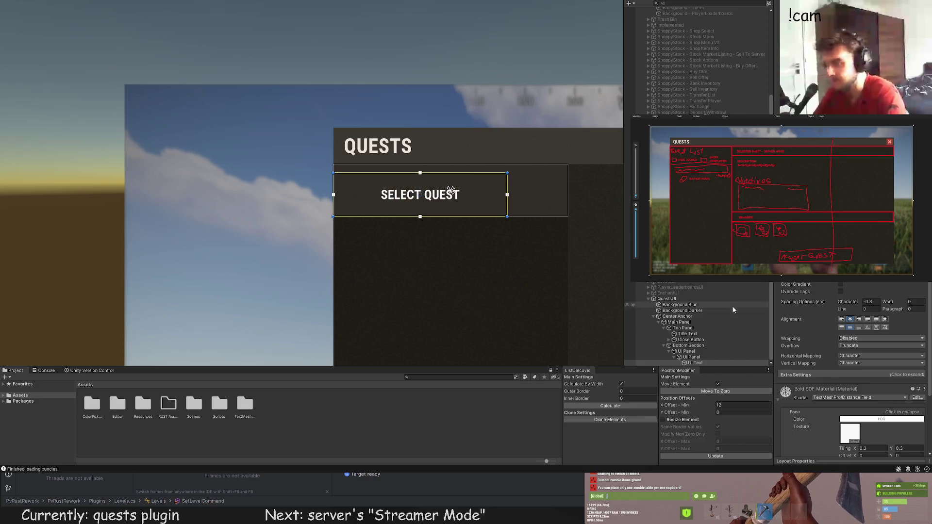
pyautogui.click(688, 334)
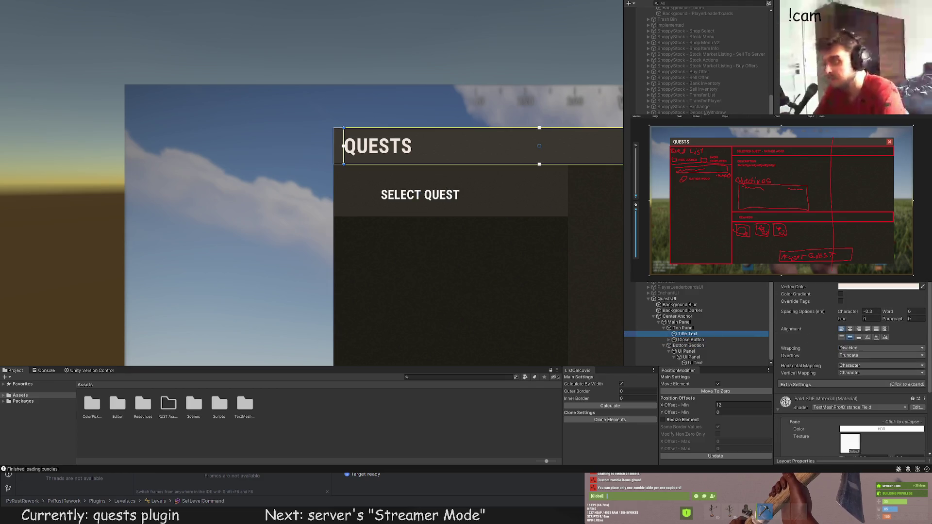
pyautogui.write(' MENU')
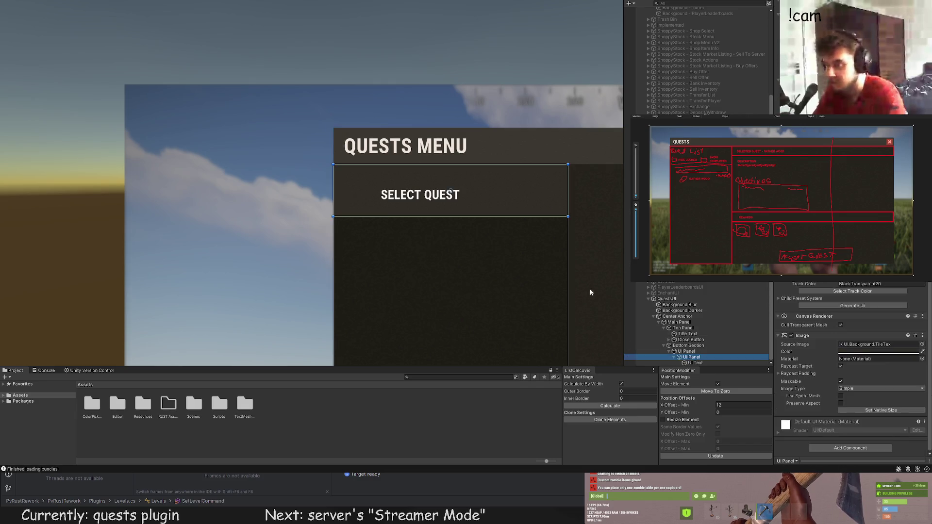
# Step: Make the SELECT QUEST text light grey
pyautogui.click(695, 363)
pyautogui.scroll(1, 590, 287)
pyautogui.scroll(-5, 850, 364)
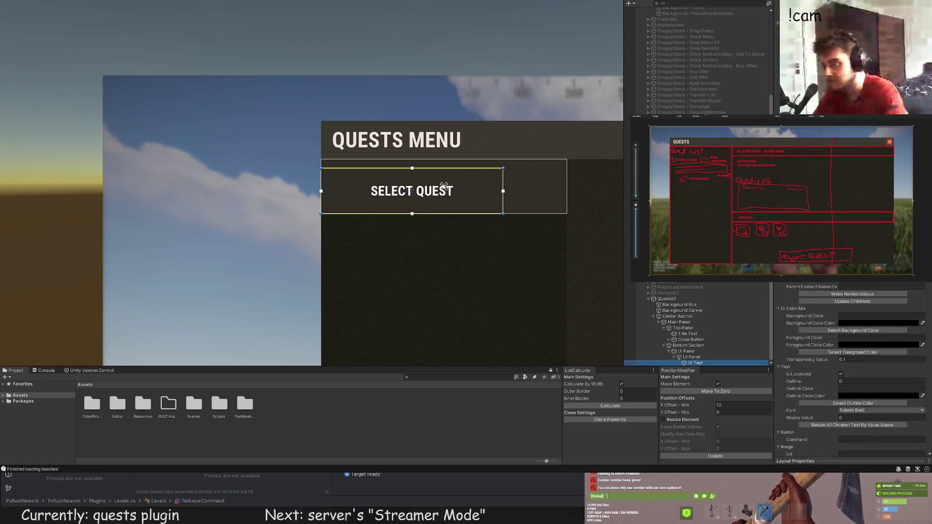
pyautogui.click(854, 409)
pyautogui.click(353, 229)
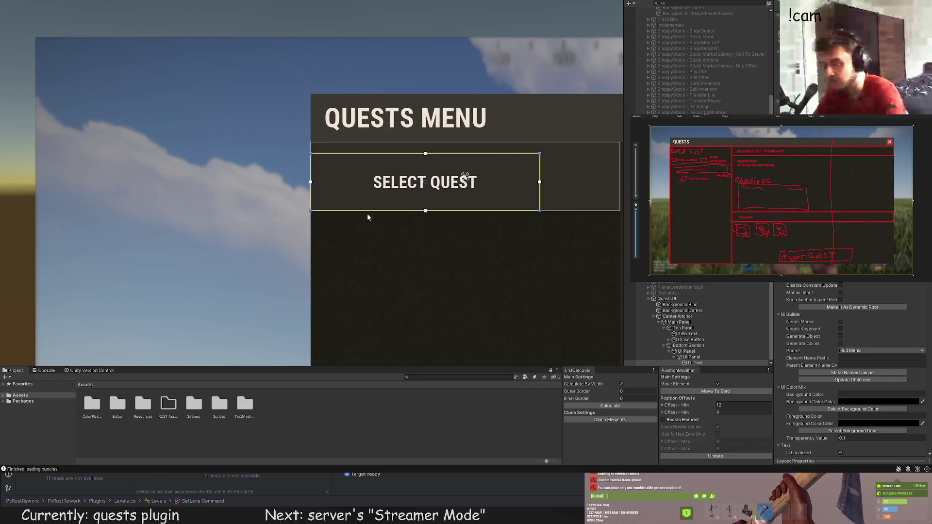
# Step: Resize the SELECT QUEST text box wider and shorter, then lower its bottom edge slightly
pyautogui.scroll(-10, 846, 314)
pyautogui.scroll(-2, 845, 314)
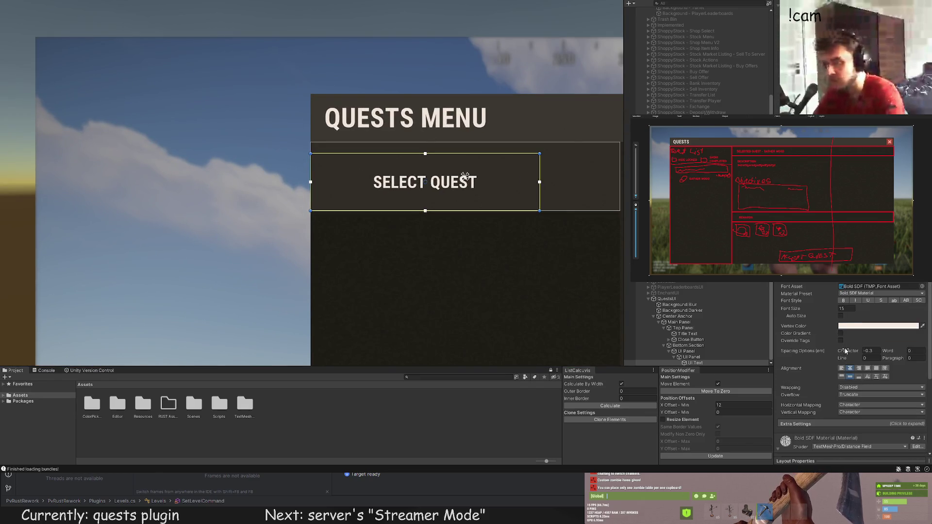
pyautogui.scroll(3, 482, 134)
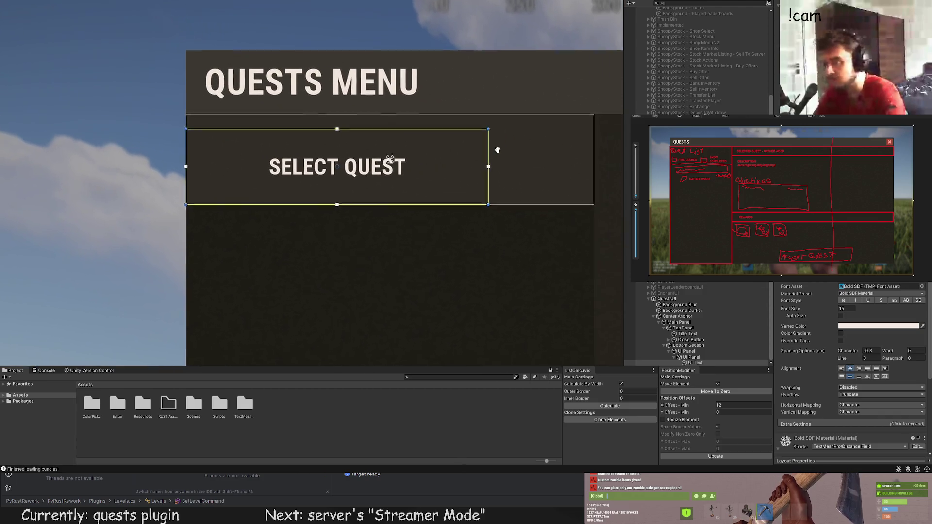
pyautogui.moveTo(482, 135)
pyautogui.mouseDown()
pyautogui.moveTo(581, 149)
pyautogui.moveTo(538, 111)
pyautogui.mouseUp()
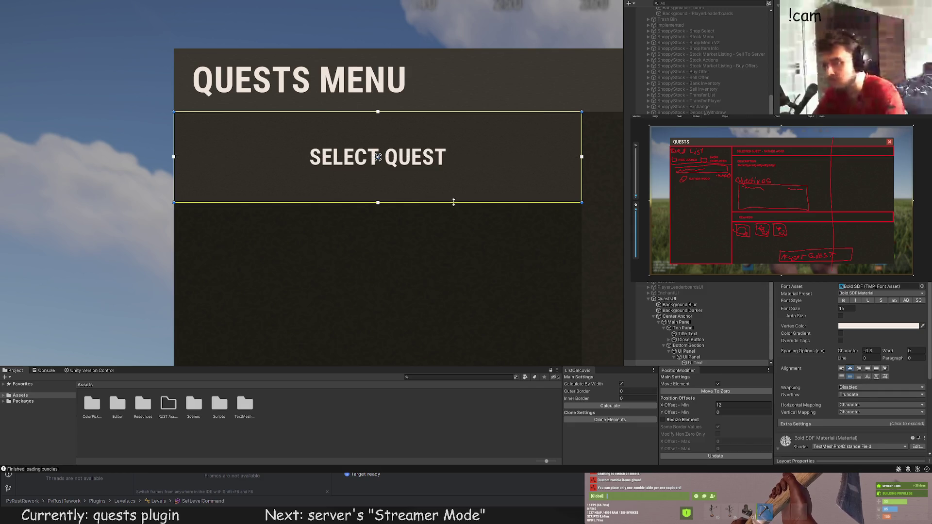
pyautogui.moveTo(454, 202); pyautogui.dragTo(451, 156)
pyautogui.scroll(-5, 860, 285)
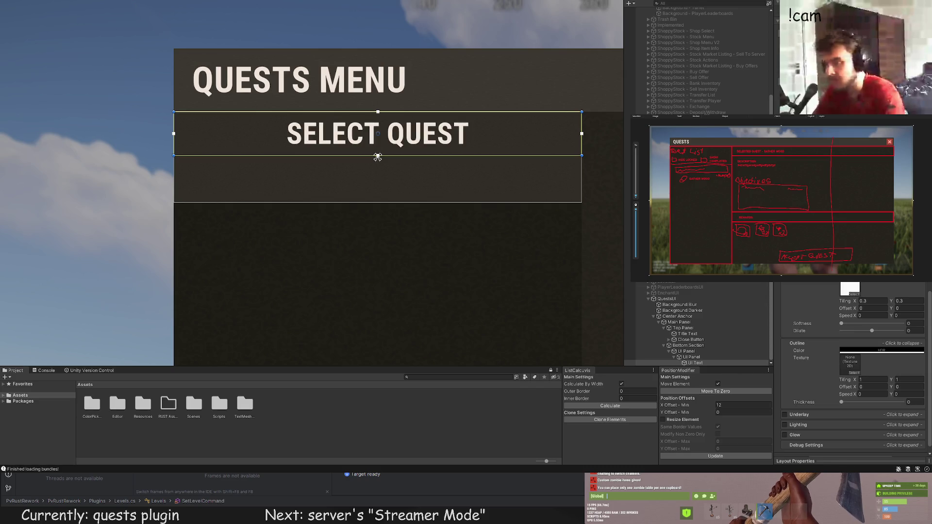
pyautogui.scroll(-8, 372, 257)
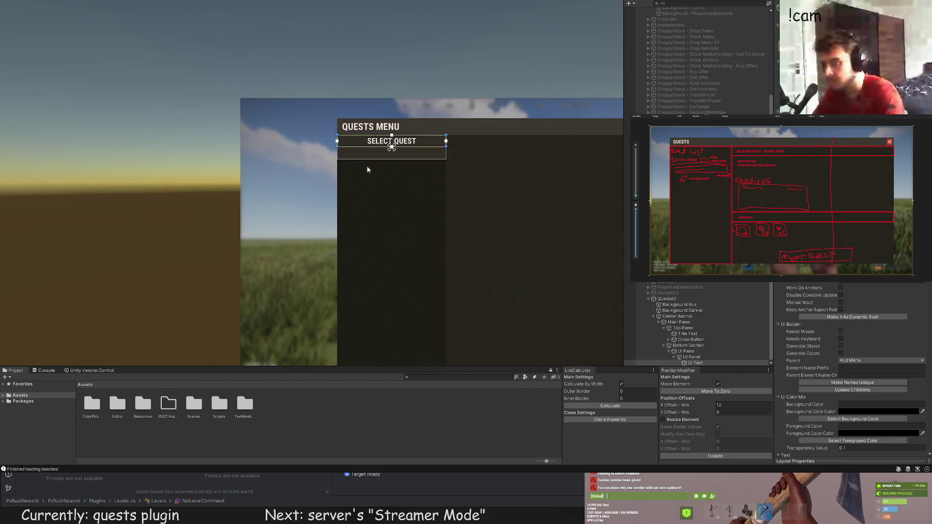
pyautogui.moveTo(387, 137); pyautogui.dragTo(386, 140)
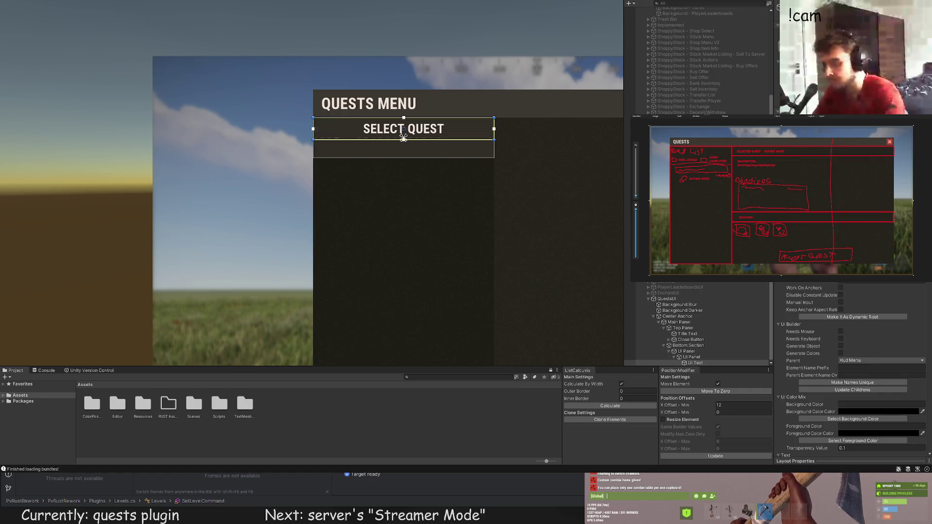
pyautogui.scroll(2, 378, 133)
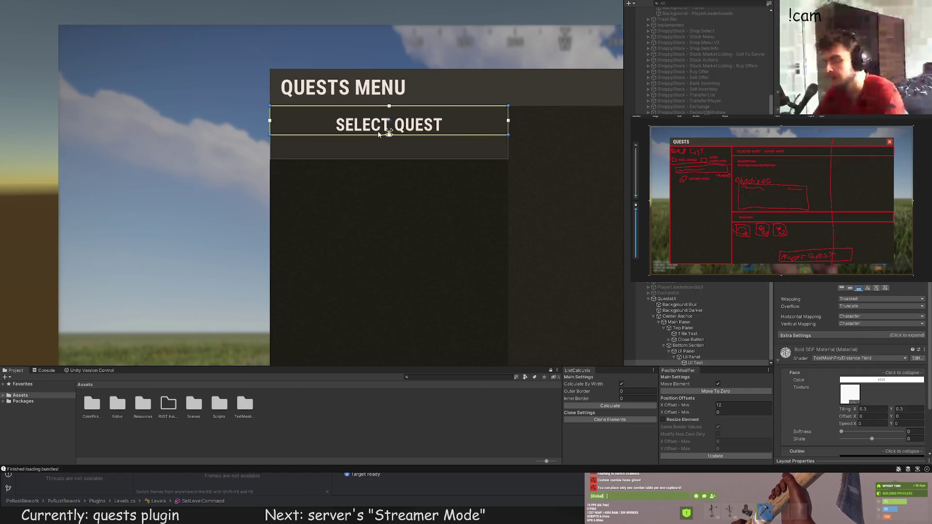
# Step: Reselect the SELECT QUEST header, then the left column's UI Panel in the Hierarchy
pyautogui.click(368, 156)
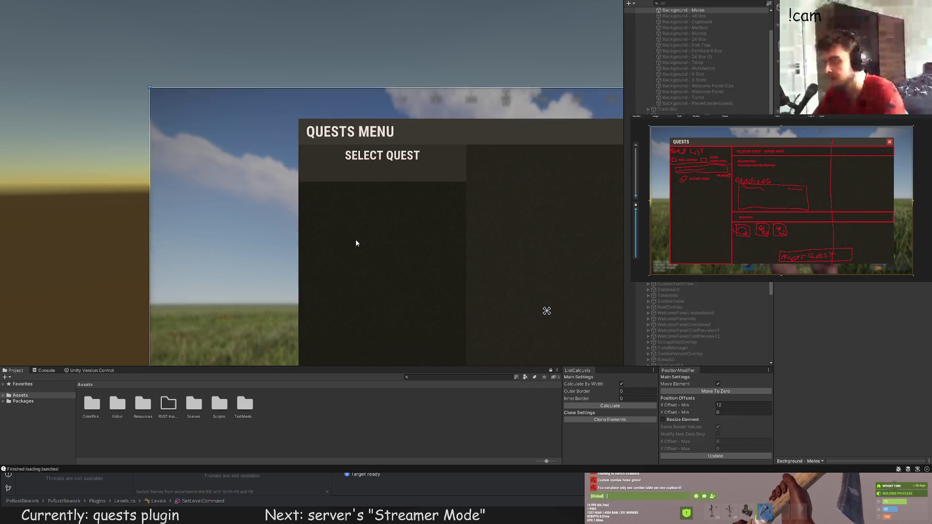
pyautogui.scroll(-3, 355, 239)
pyautogui.click(367, 246)
pyautogui.scroll(2, 343, 208)
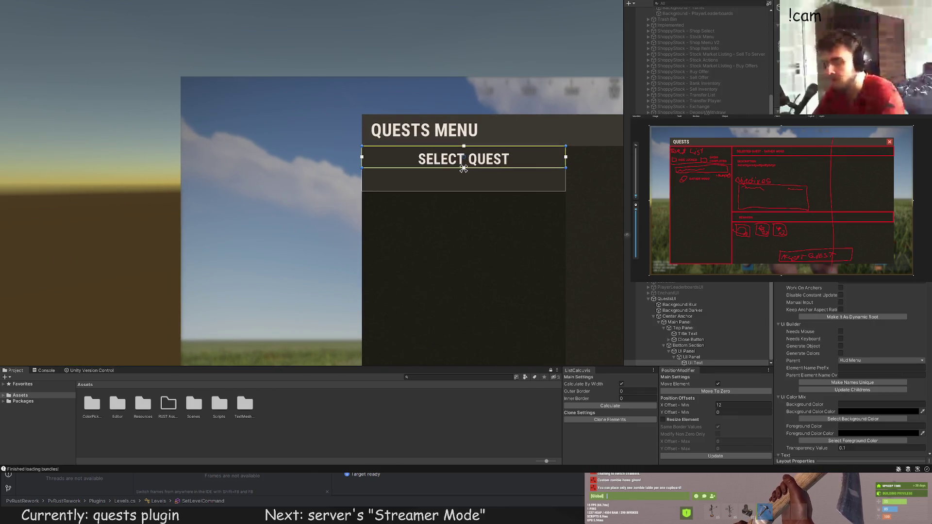
pyautogui.click(701, 357)
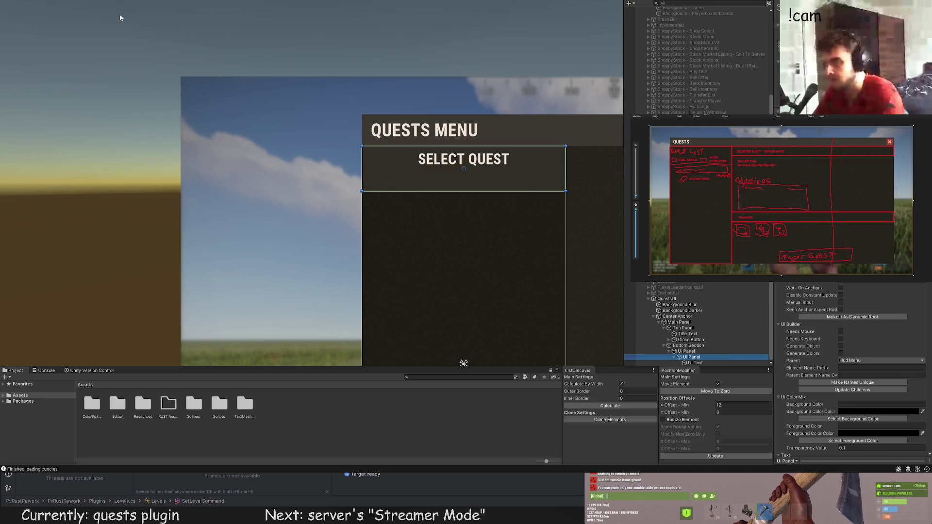
# Step: Add a UI Button to the left column, sized beneath the SELECT QUEST header
pyautogui.click(419, 186)
pyautogui.scroll(2, 447, 154)
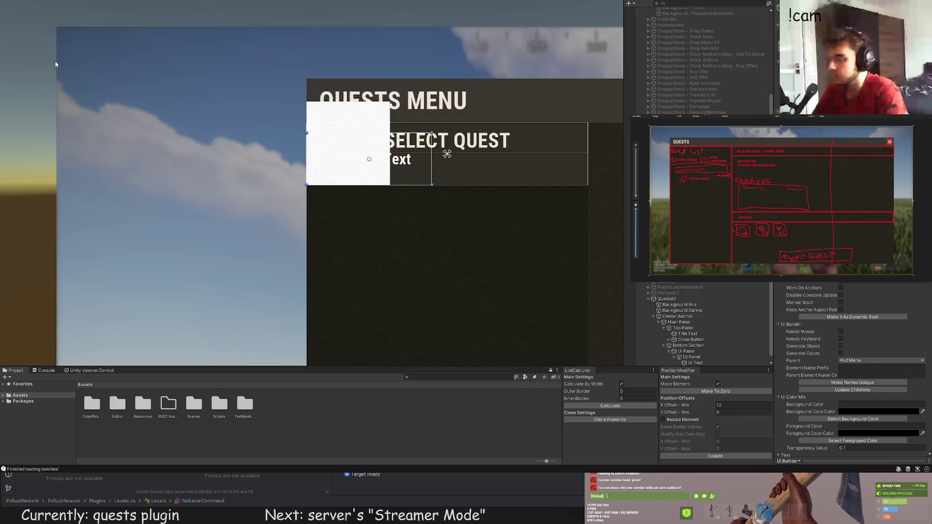
pyautogui.scroll(1, 500, 162)
pyautogui.moveTo(499, 162); pyautogui.dragTo(485, 163)
pyautogui.scroll(1, 299, 185)
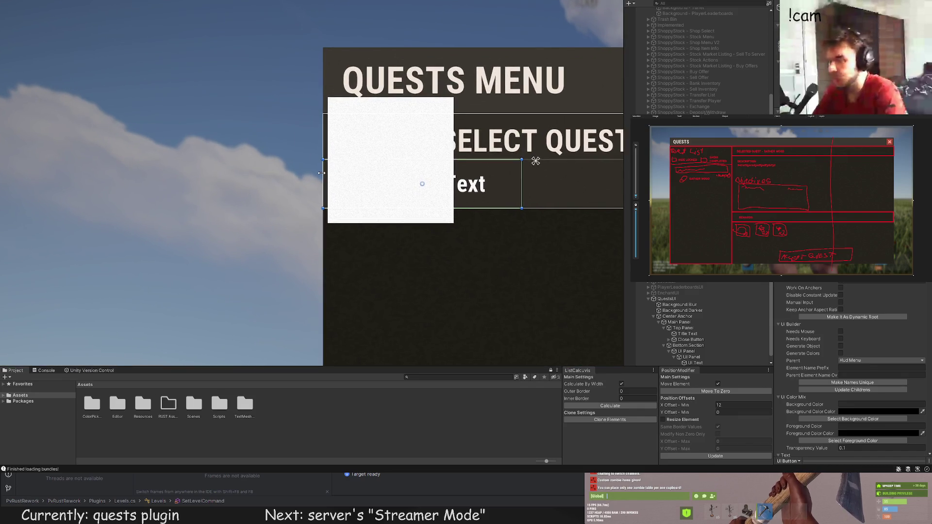
pyautogui.moveTo(323, 173); pyautogui.dragTo(348, 173)
pyautogui.moveTo(499, 211)
pyautogui.mouseDown()
pyautogui.moveTo(345, 145)
pyautogui.moveTo(342, 117)
pyautogui.mouseUp()
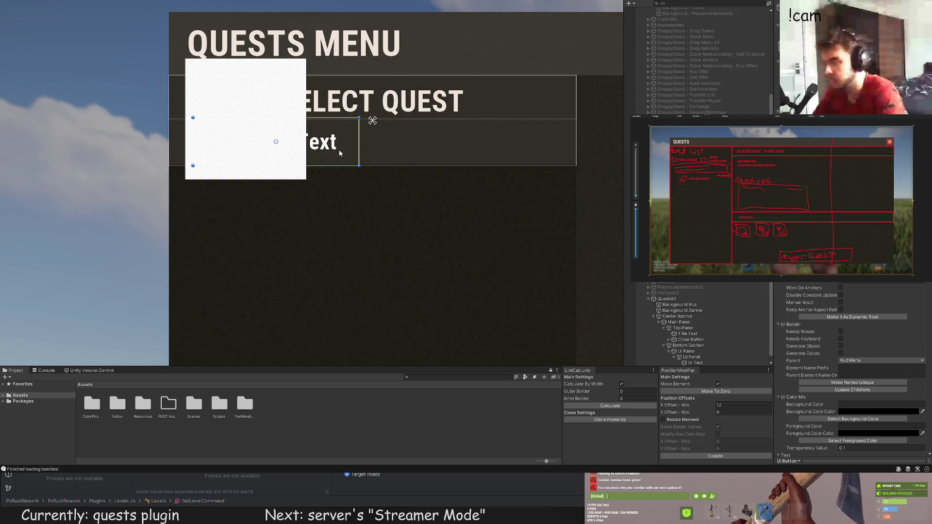
pyautogui.moveTo(339, 150)
pyautogui.mouseDown()
pyautogui.moveTo(371, 167)
pyautogui.moveTo(417, 141)
pyautogui.mouseUp()
pyautogui.scroll(1, 369, 163)
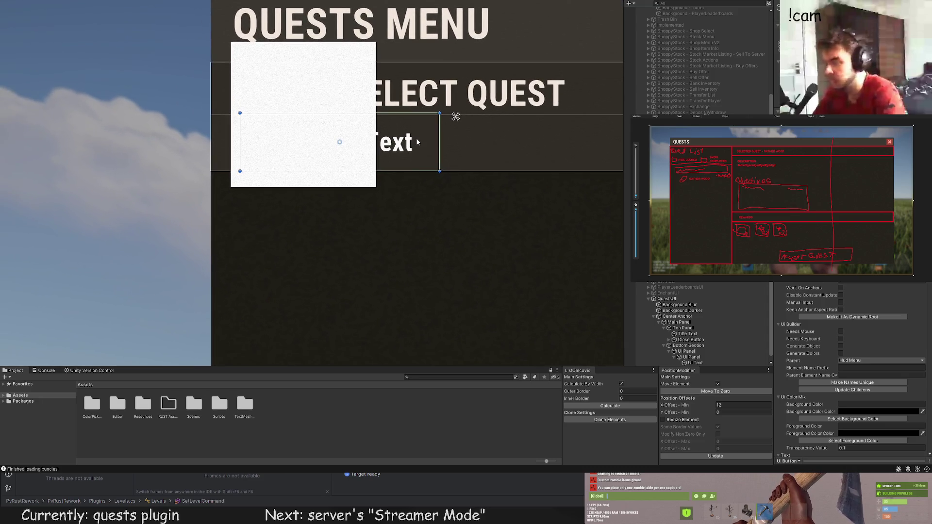
pyautogui.scroll(-1, 703, 363)
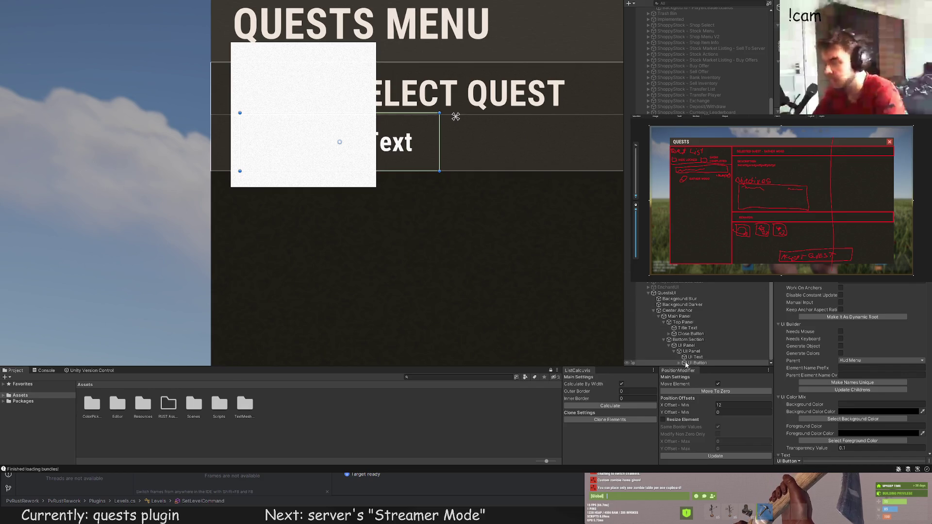
# Step: Delete the new button's white Button Image background
pyautogui.click(679, 364)
pyautogui.click(705, 363)
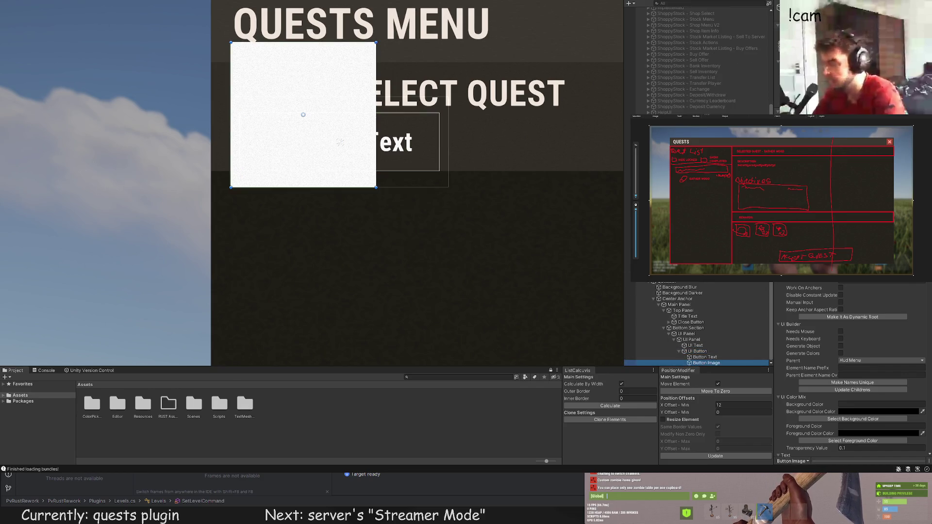
pyautogui.press('Delete')
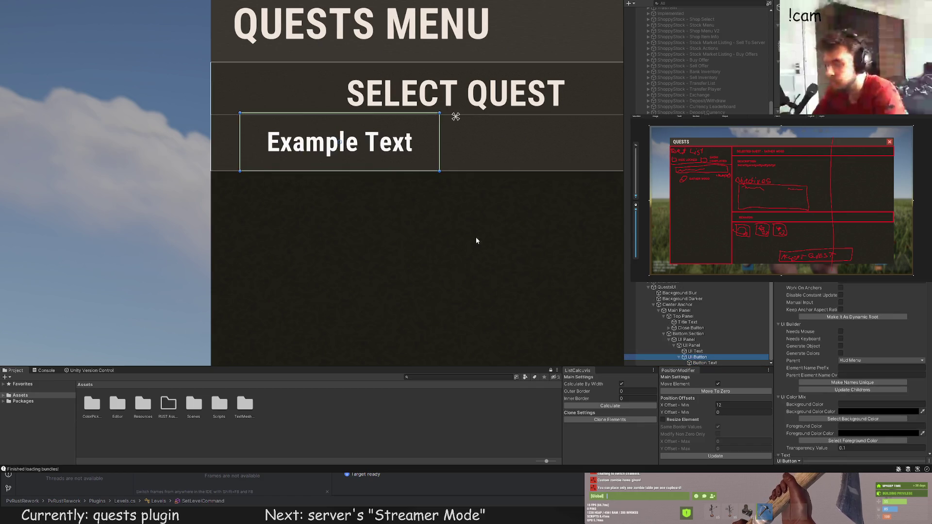
# Step: Narrow the Button Text area from its left, right and bottom edges
pyautogui.click(705, 363)
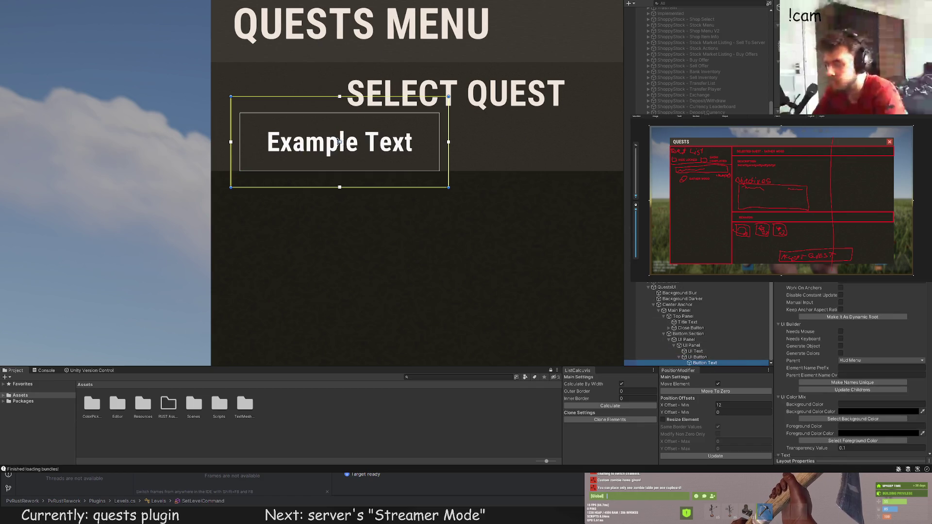
pyautogui.scroll(2, 299, 112)
pyautogui.moveTo(222, 112)
pyautogui.mouseDown()
pyautogui.moveTo(314, 97)
pyautogui.moveTo(304, 114)
pyautogui.mouseUp()
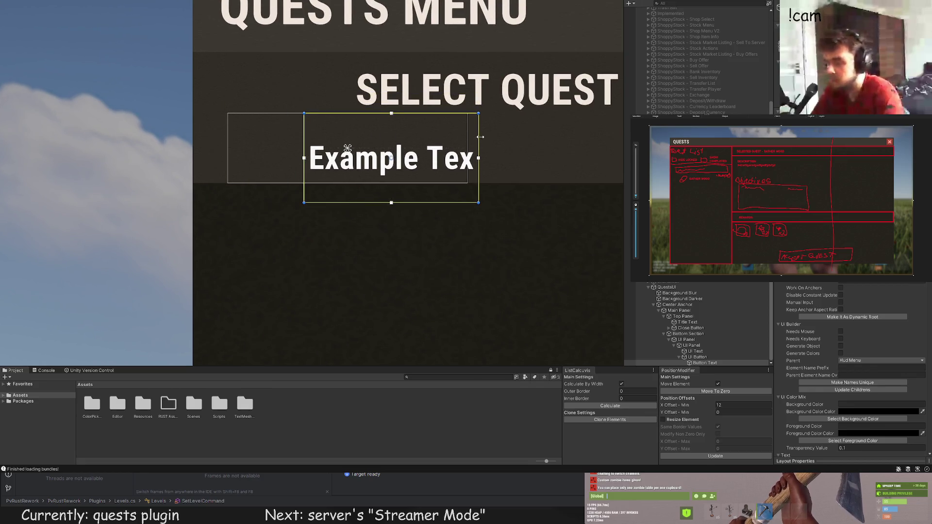
pyautogui.moveTo(481, 136); pyautogui.dragTo(468, 139)
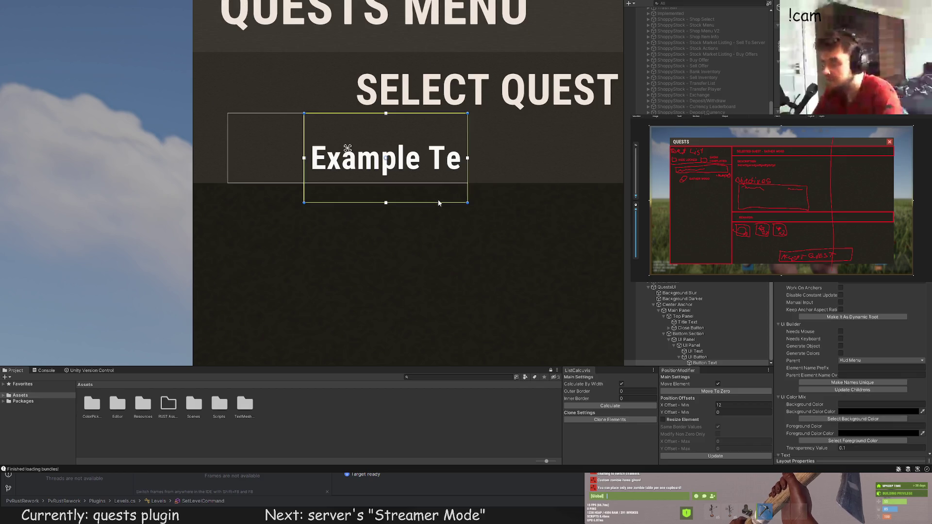
pyautogui.moveTo(438, 202); pyautogui.dragTo(438, 182)
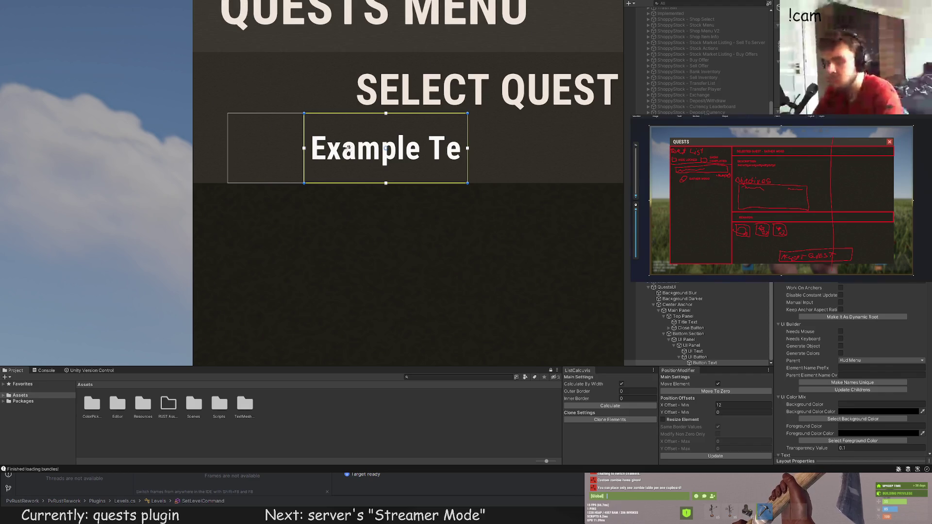
# Step: Change the button label to 'HIDE LOCKED'
pyautogui.scroll(-10, 825, 302)
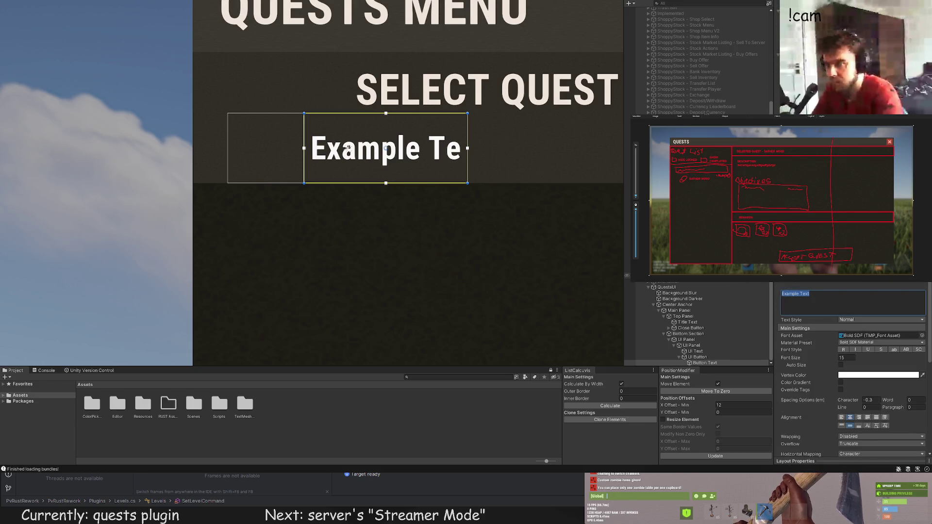
pyautogui.write('HIDE')
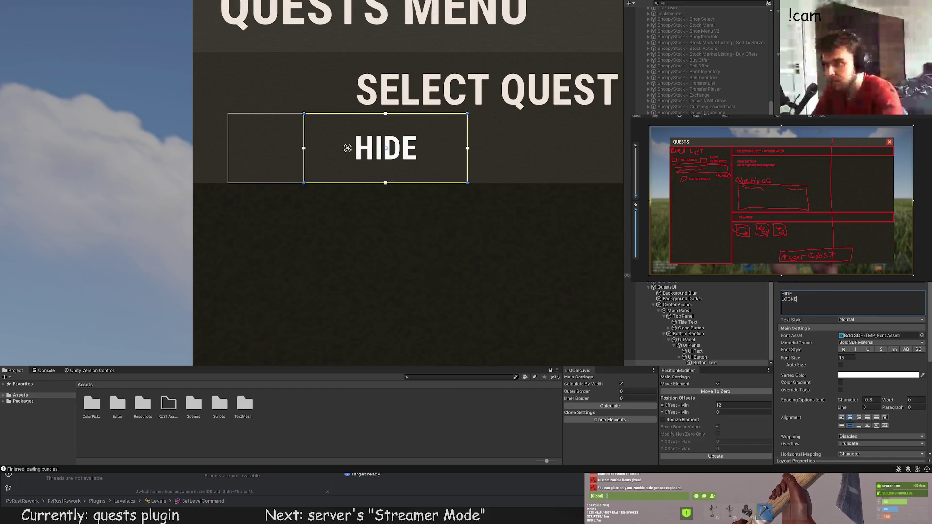
pyautogui.click(347, 148)
pyautogui.click(452, 166)
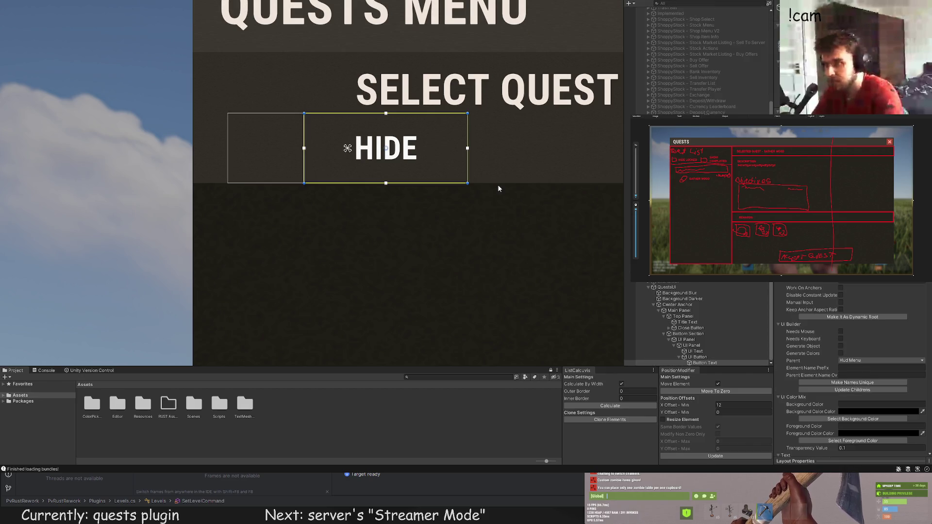
pyautogui.scroll(-5, 854, 335)
# Step: Set the label's font size to 12 and left-align it
pyautogui.click(846, 338)
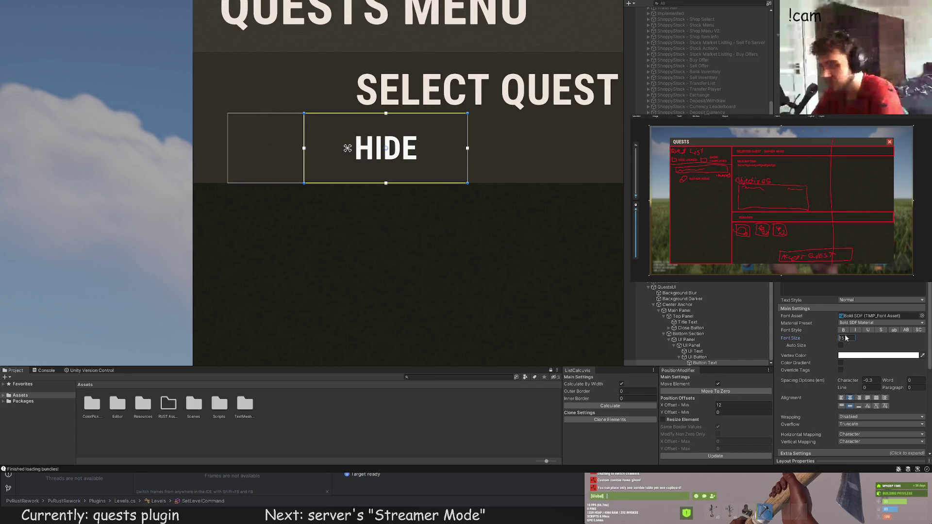
pyautogui.write('12')
pyautogui.scroll(-3, 841, 326)
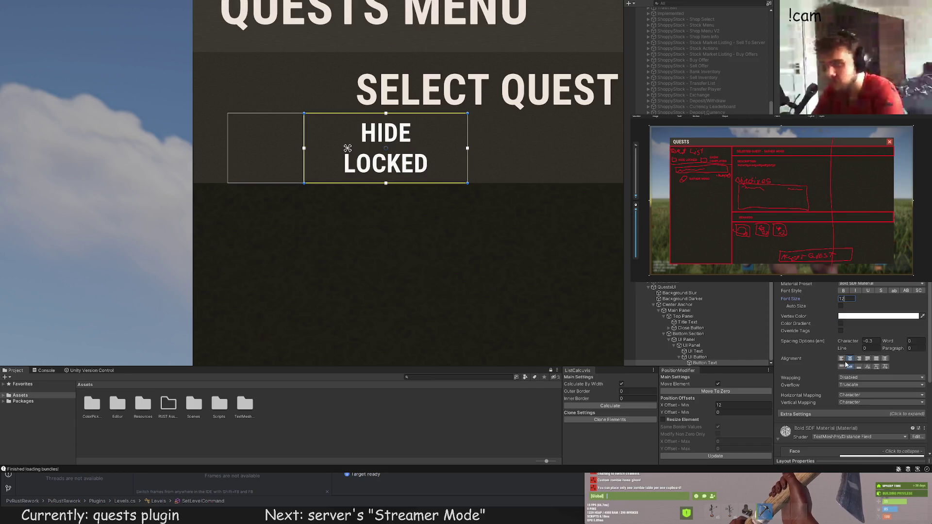
pyautogui.click(842, 358)
pyautogui.scroll(-5, 400, 223)
pyautogui.scroll(3, 253, 138)
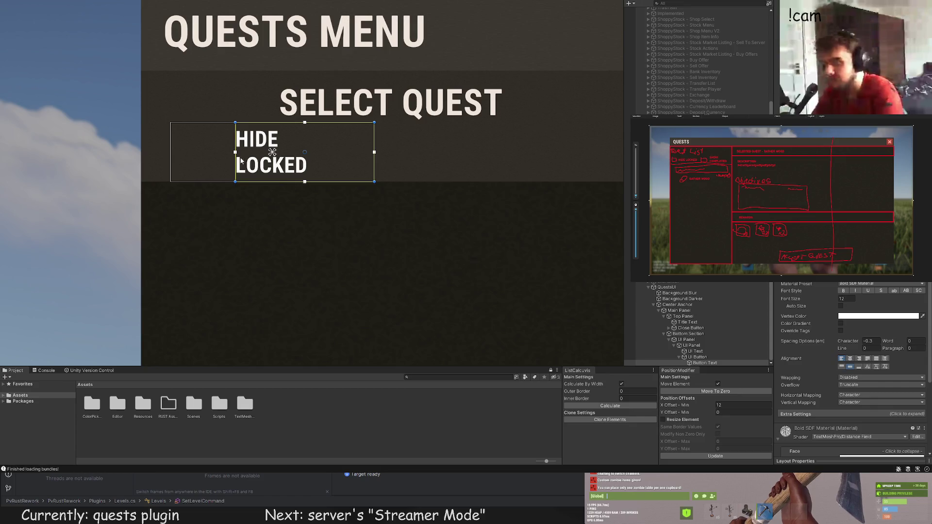
pyautogui.click(698, 357)
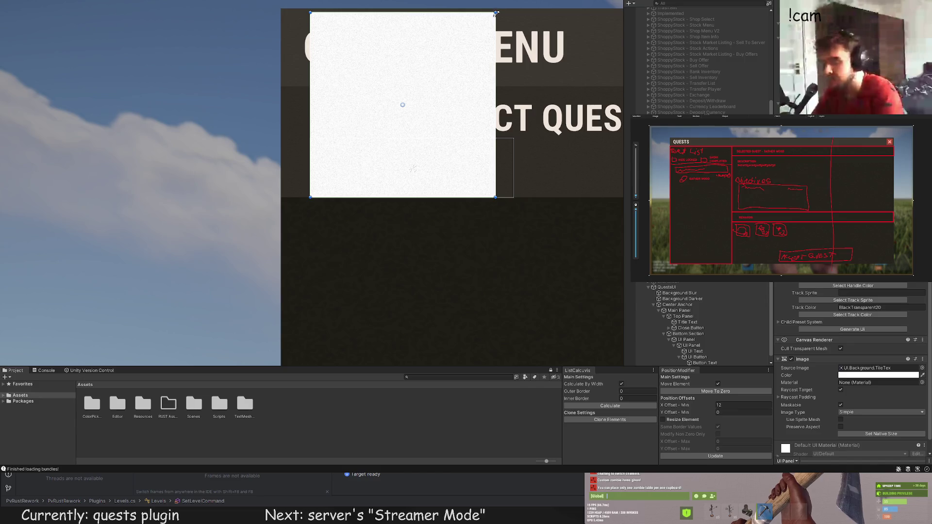
# Step: Shrink the new white panel into a small square left of the HIDE LOCKED label
pyautogui.moveTo(495, 11); pyautogui.dragTo(366, 140)
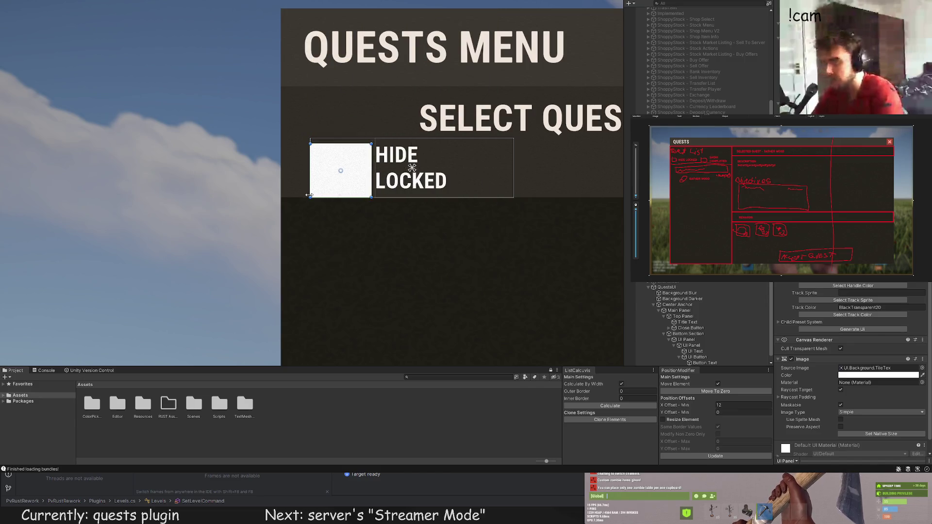
pyautogui.scroll(2, 314, 204)
pyautogui.scroll(1, 314, 204)
pyautogui.moveTo(309, 189)
pyautogui.mouseDown()
pyautogui.moveTo(335, 188)
pyautogui.moveTo(343, 174)
pyautogui.mouseUp()
pyautogui.moveTo(360, 103); pyautogui.dragTo(359, 111)
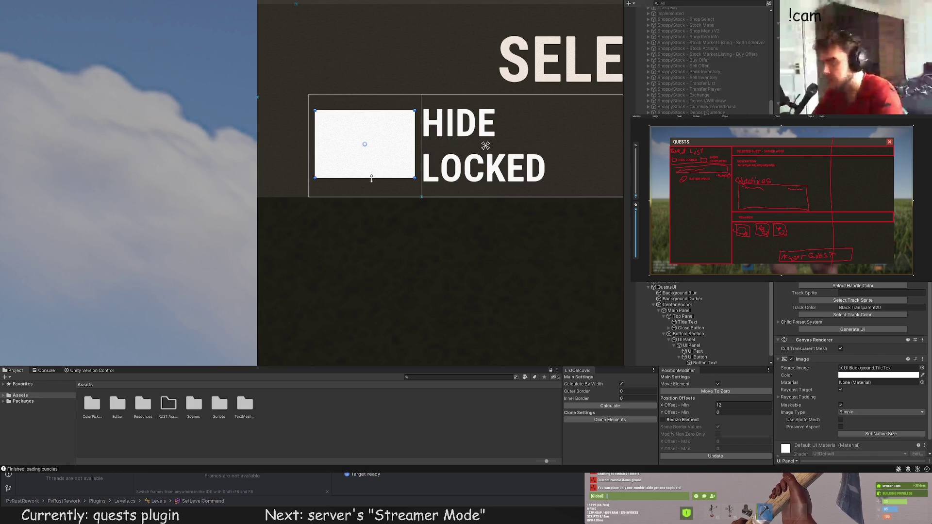
pyautogui.moveTo(372, 178); pyautogui.dragTo(372, 183)
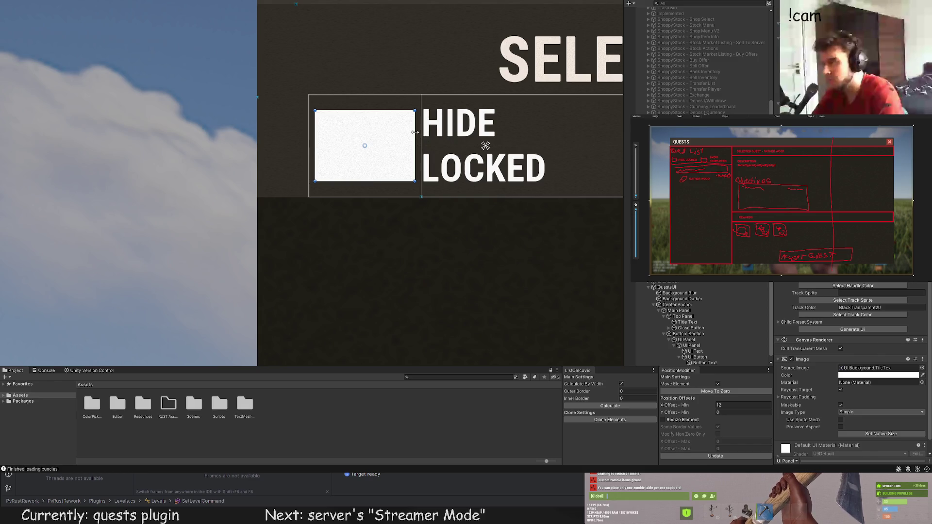
pyautogui.moveTo(416, 132)
pyautogui.mouseDown()
pyautogui.moveTo(373, 132)
pyautogui.moveTo(387, 132)
pyautogui.mouseUp()
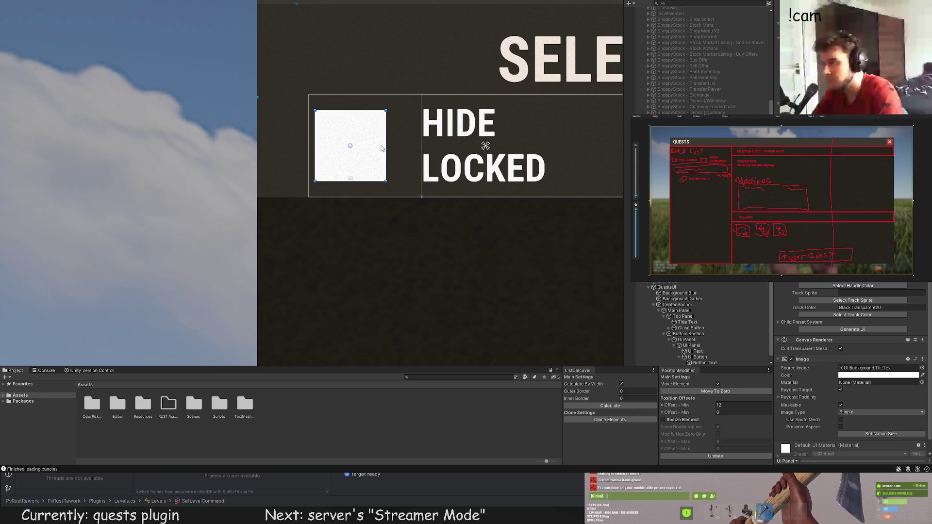
# Step: Nudge the checkbox square slightly right with the Move tool and pick a dark colour for it
pyautogui.scroll(-2, 381, 148)
pyautogui.press('w')
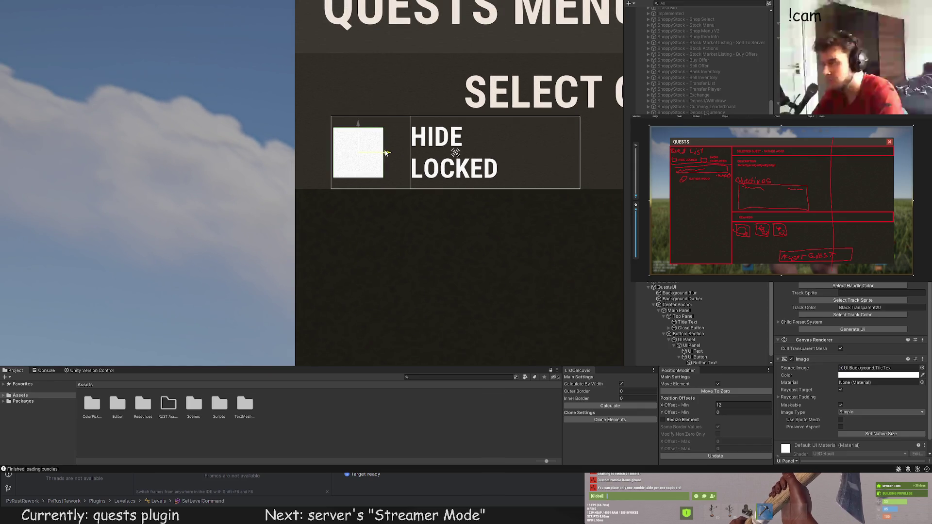
pyautogui.moveTo(387, 153); pyautogui.dragTo(394, 153)
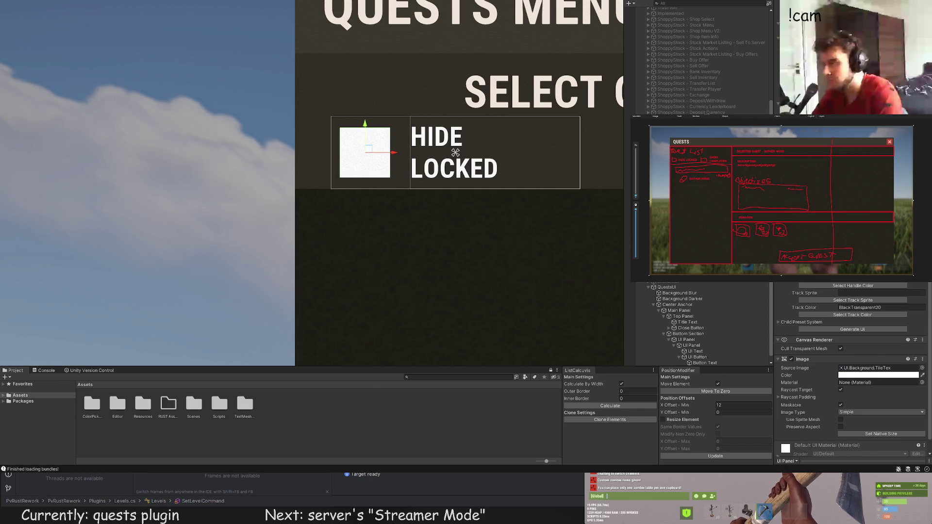
pyautogui.scroll(5, 852, 369)
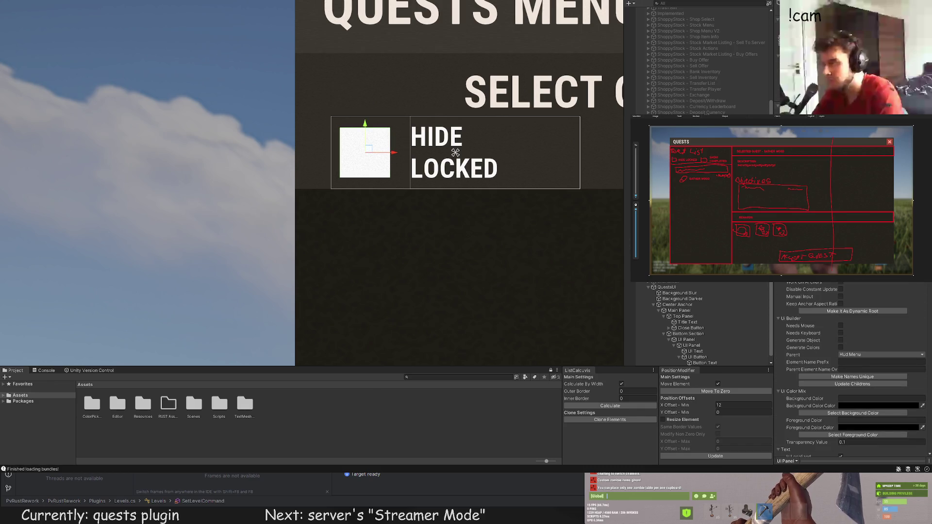
pyautogui.click(455, 153)
# Step: Select the HIDE LOCKED checkbox panel and switch to the Rect tool
pyautogui.scroll(-3, 433, 223)
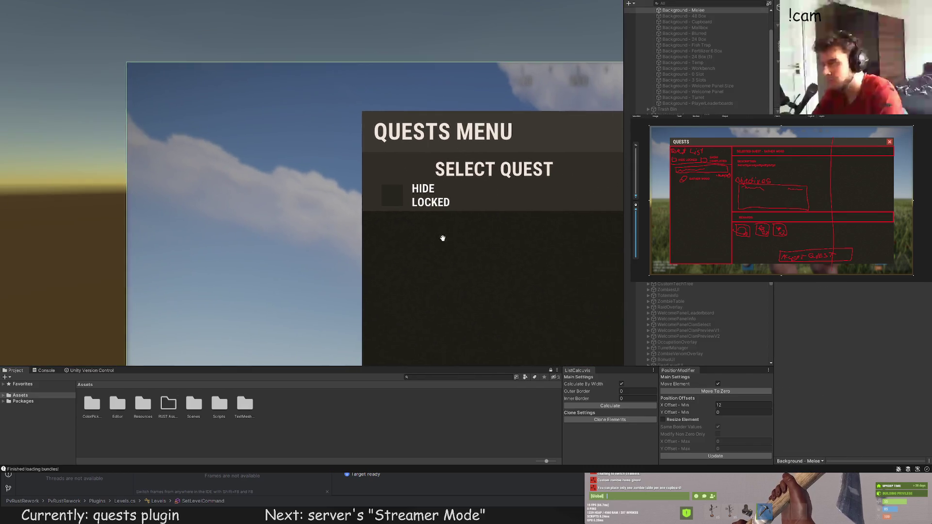
pyautogui.moveTo(442, 237); pyautogui.dragTo(421, 247)
pyautogui.scroll(-2, 420, 249)
pyautogui.click(377, 169)
pyautogui.scroll(5, 381, 169)
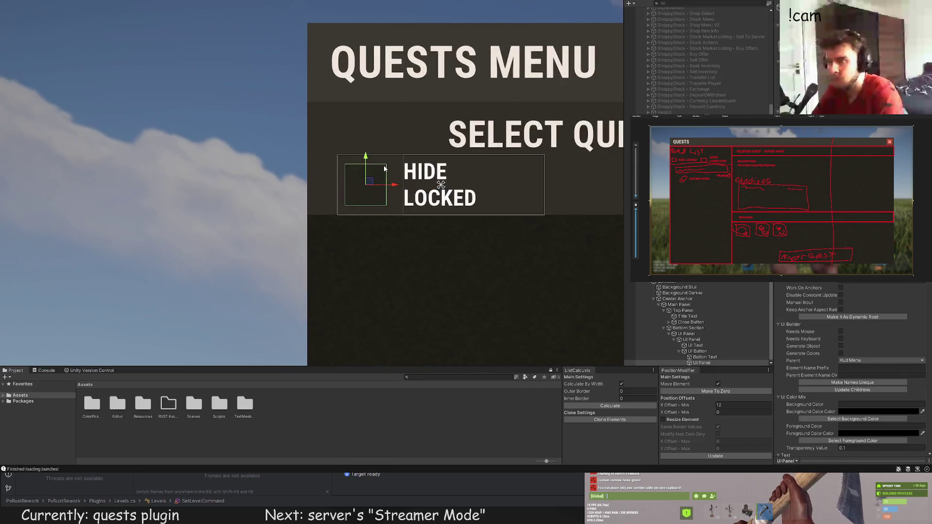
pyautogui.scroll(4, 384, 168)
pyautogui.press('t')
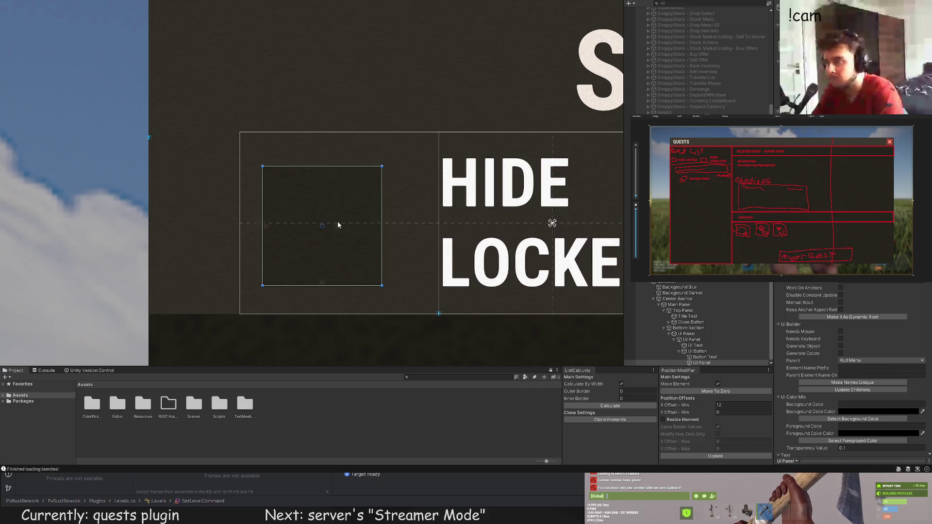
pyautogui.click(278, 293)
pyautogui.scroll(-6, 296, 302)
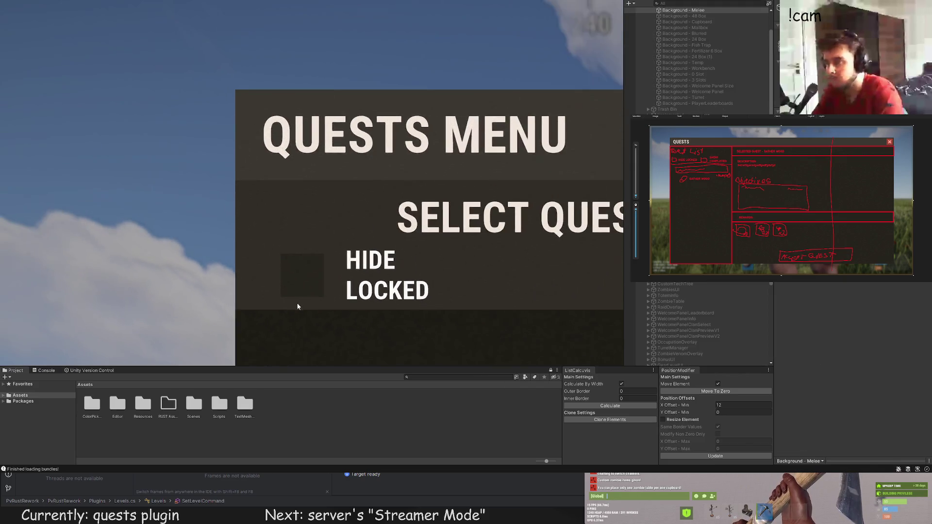
# Step: Shift the HIDE LOCKED label text a little to the left
pyautogui.moveTo(322, 332); pyautogui.dragTo(276, 216)
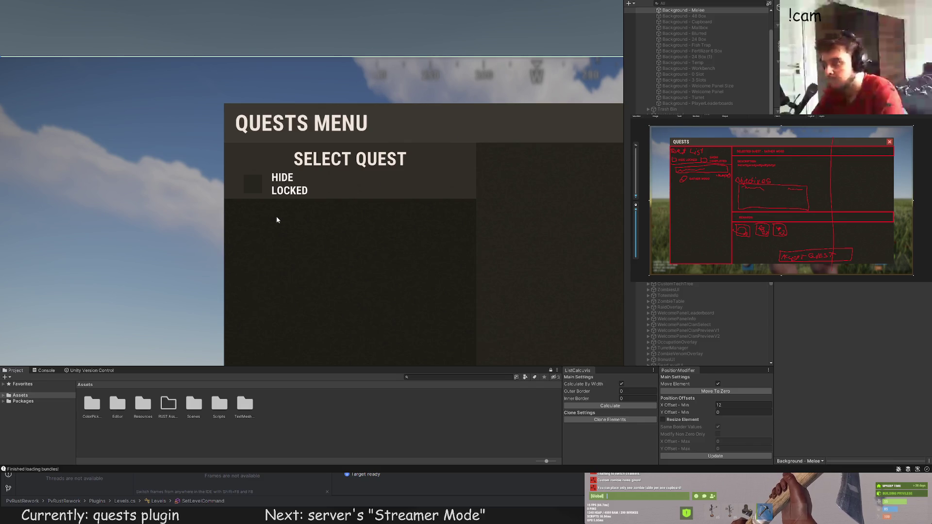
pyautogui.click(273, 215)
pyautogui.doubleClick(706, 357)
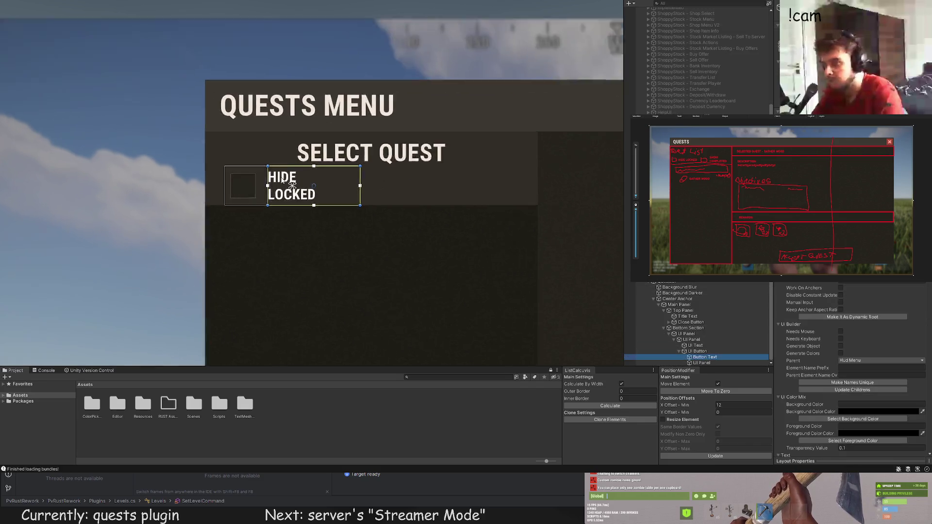
pyautogui.moveTo(334, 188); pyautogui.dragTo(326, 188)
pyautogui.click(372, 255)
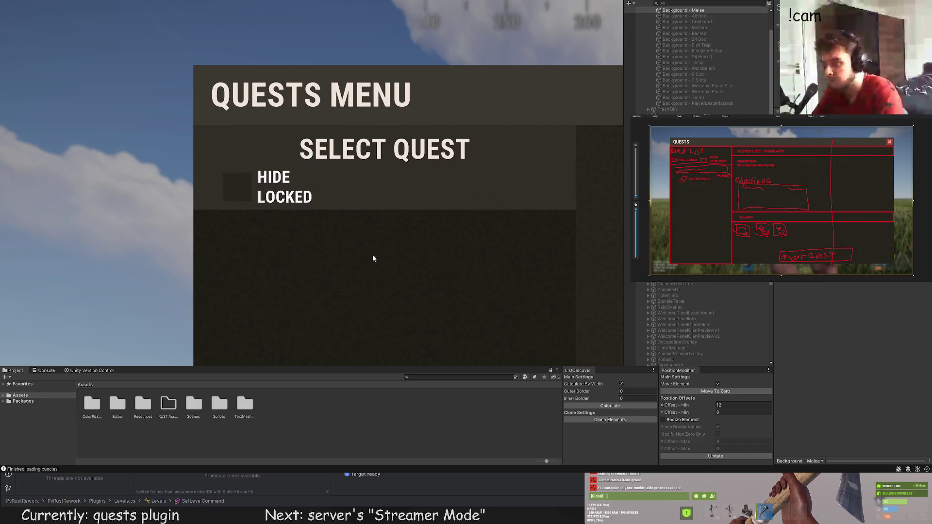
# Step: Review the whole quests menu, briefly opening and closing the HIDE LOCKED label's colour picker
pyautogui.scroll(-2, 386, 247)
pyautogui.scroll(-5, 387, 248)
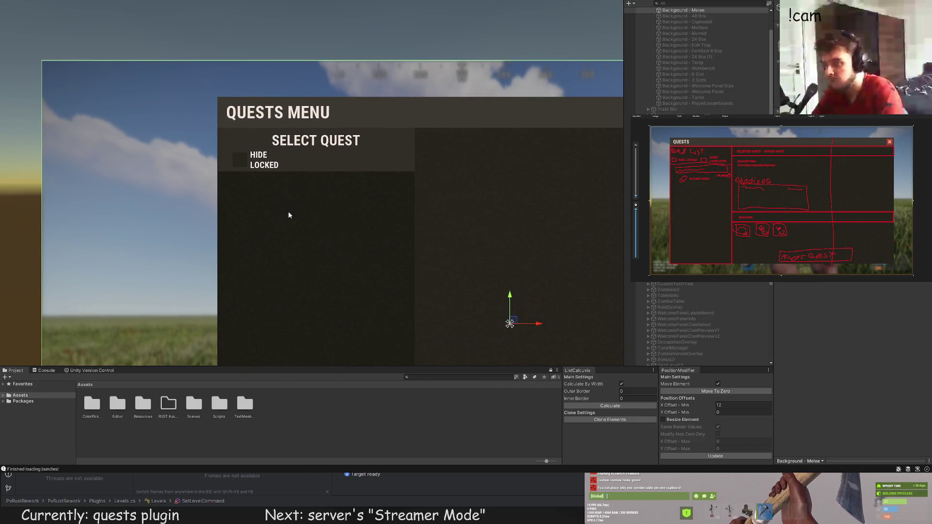
pyautogui.scroll(-2, 289, 215)
pyautogui.moveTo(288, 223); pyautogui.dragTo(208, 162)
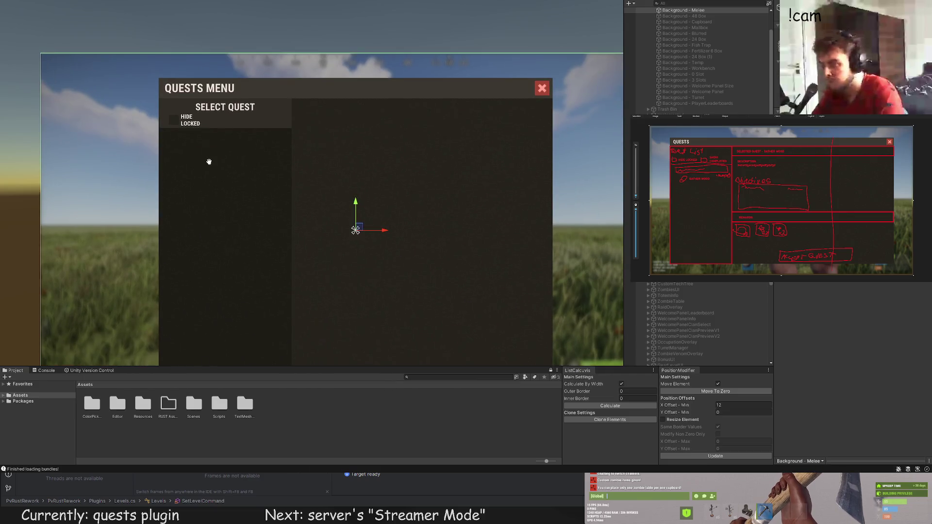
pyautogui.click(194, 118)
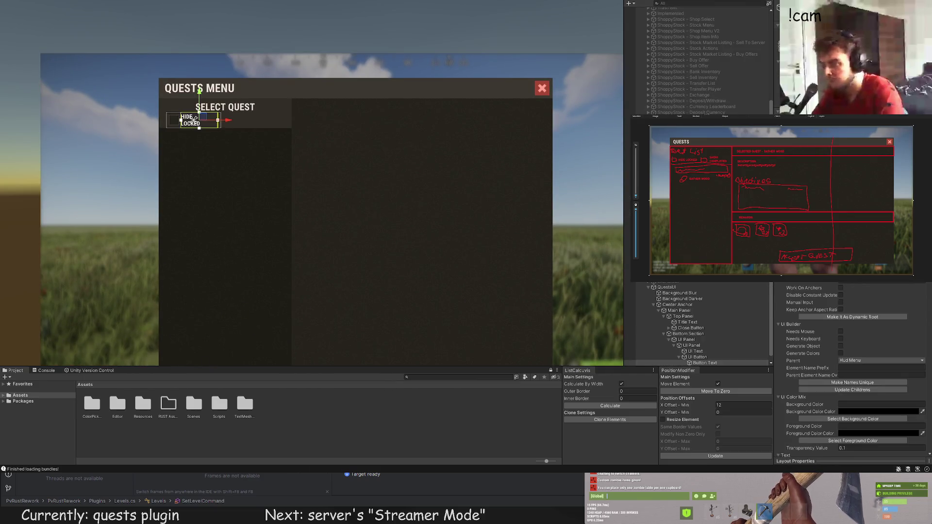
pyautogui.hotkey('ctrl', 'shift', 'c')
pyautogui.press('Escape')
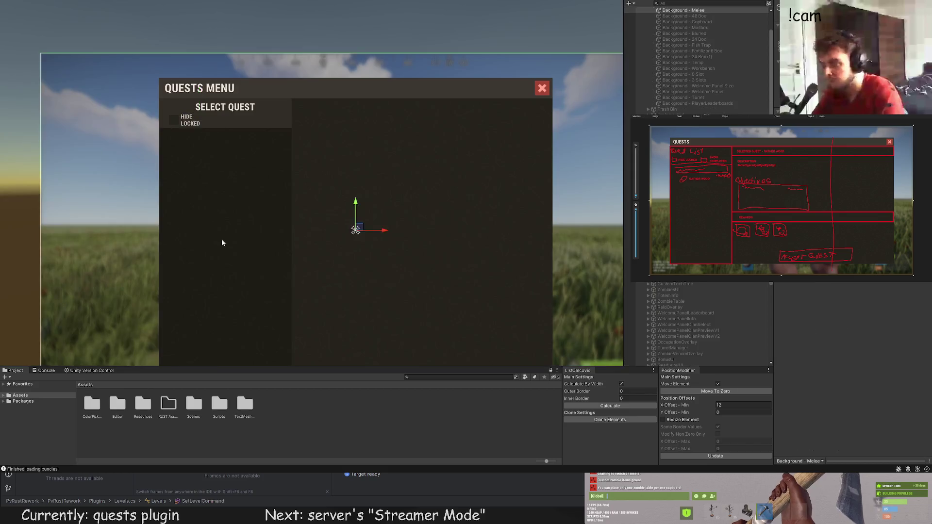
pyautogui.scroll(-2, 222, 238)
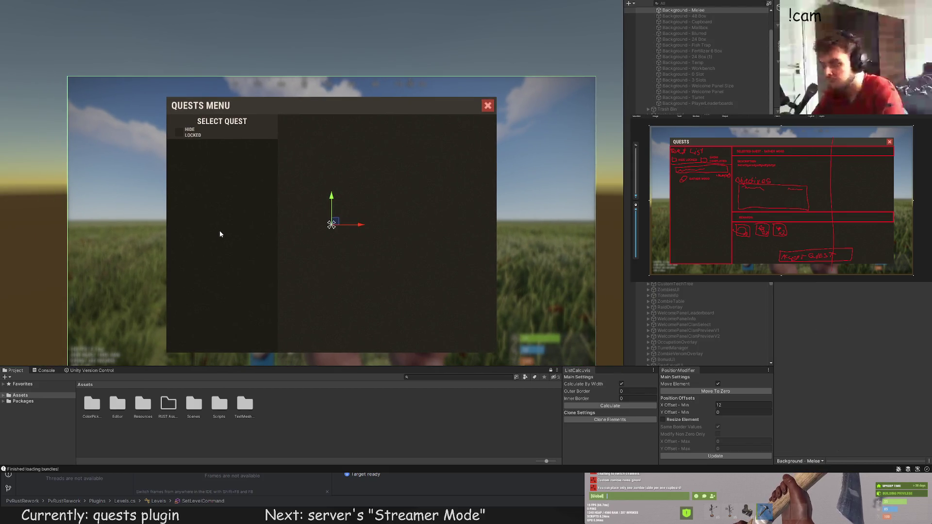
pyautogui.scroll(3, 221, 225)
pyautogui.click(308, 199)
pyautogui.scroll(3, 319, 146)
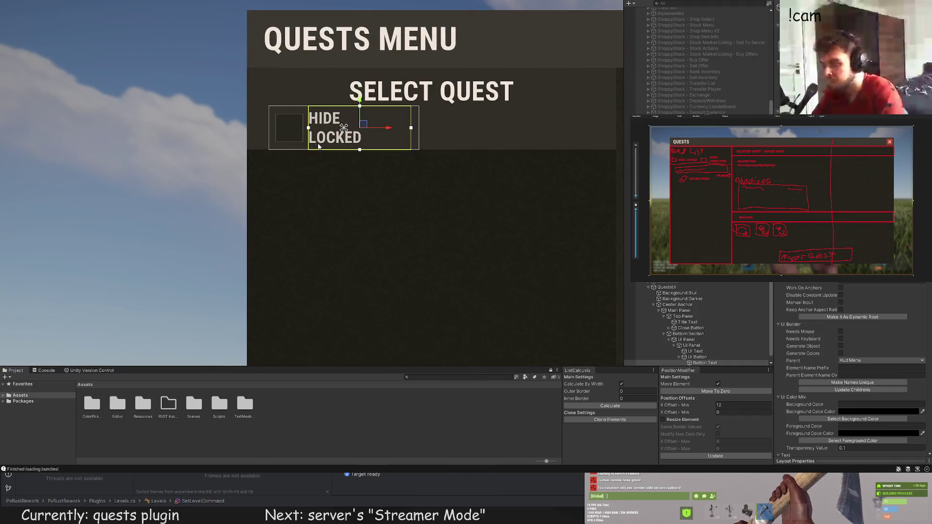
pyautogui.click(423, 125)
pyautogui.scroll(-3, 374, 281)
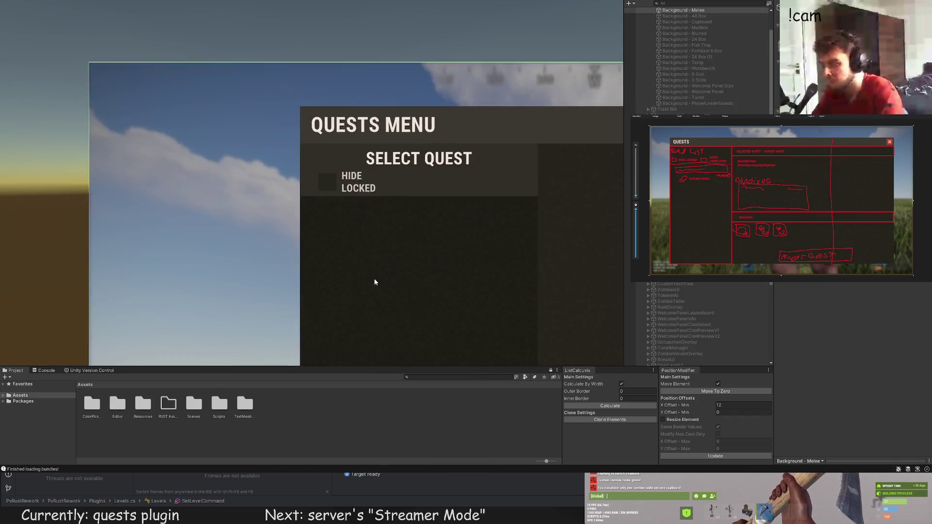
# Step: Select the checkbox's UI Panel and add a child UI Image with Ctrl+Shift+I
pyautogui.moveTo(375, 281); pyautogui.dragTo(246, 173)
pyautogui.hotkey('ctrl', 'z')
pyautogui.press('f')
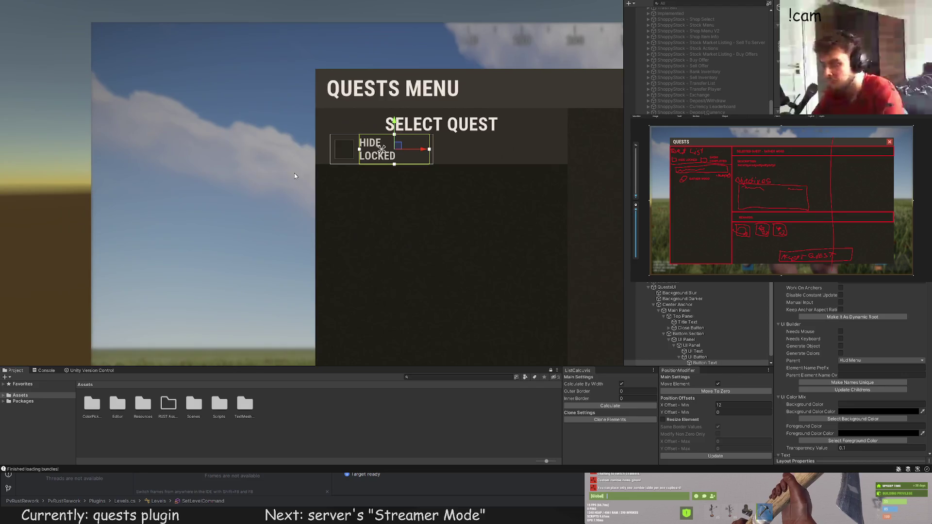
pyautogui.scroll(-5, 800, 306)
pyautogui.click(701, 363)
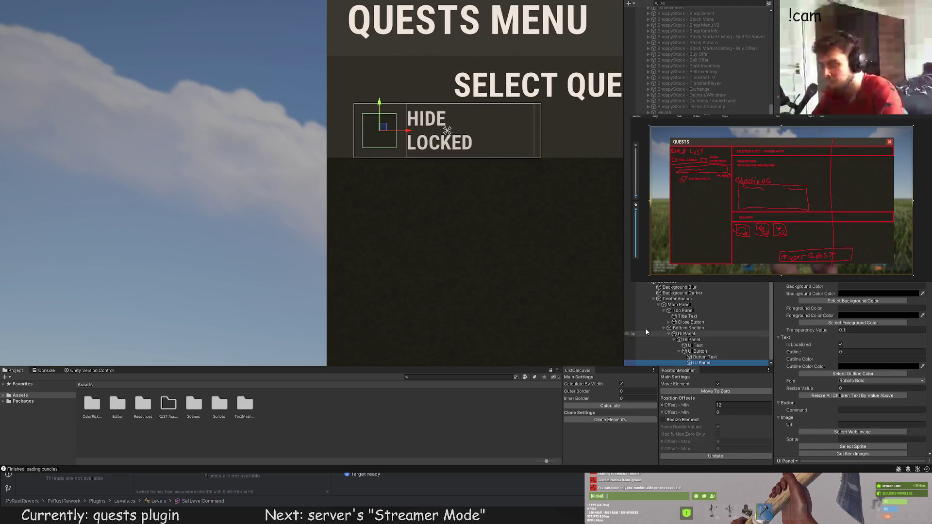
pyautogui.hotkey('ctrl', 'shift', 'i')
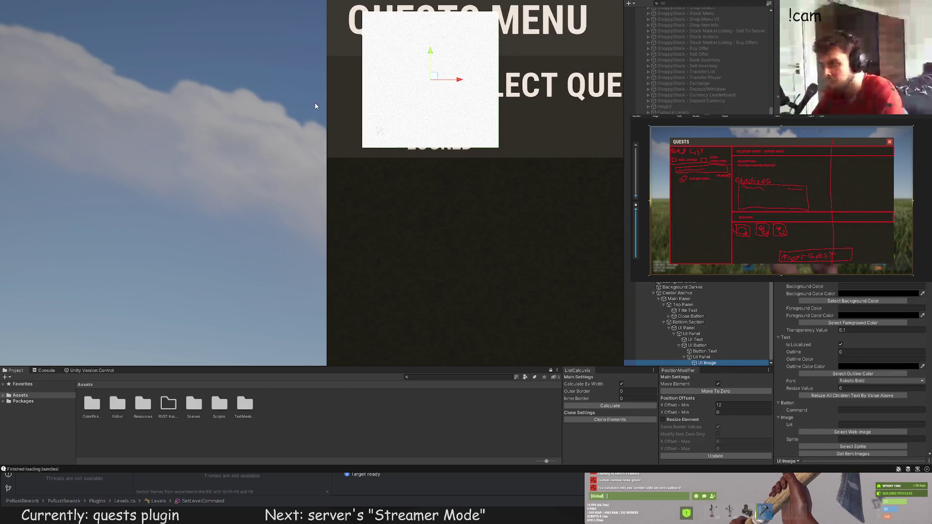
pyautogui.scroll(-5, 864, 315)
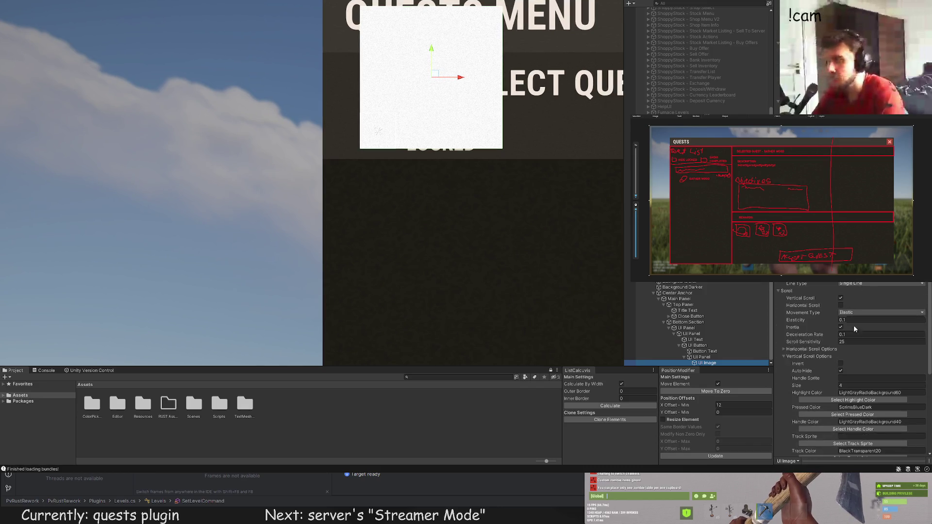
pyautogui.scroll(2, 858, 369)
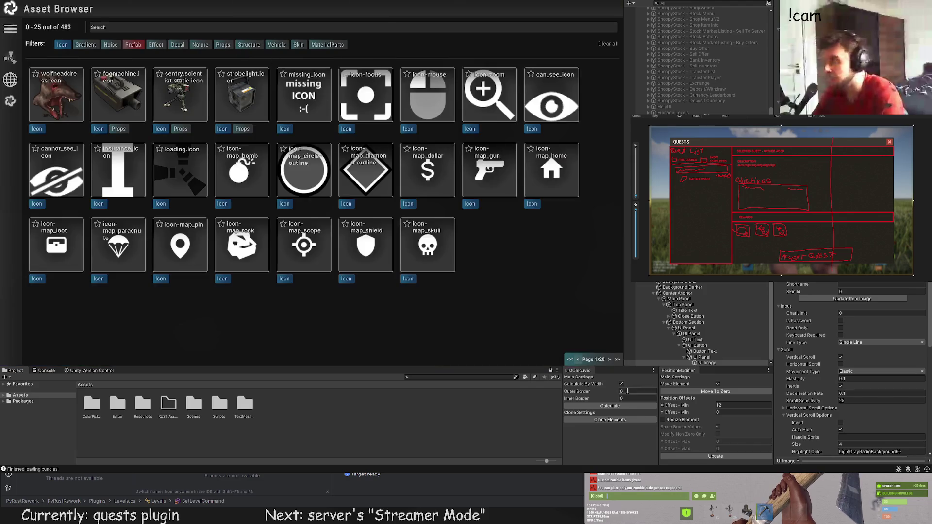
# Step: Assign the close X icon from the asset browser as the new image's sprite
pyautogui.click(610, 359)
pyautogui.click(610, 359)
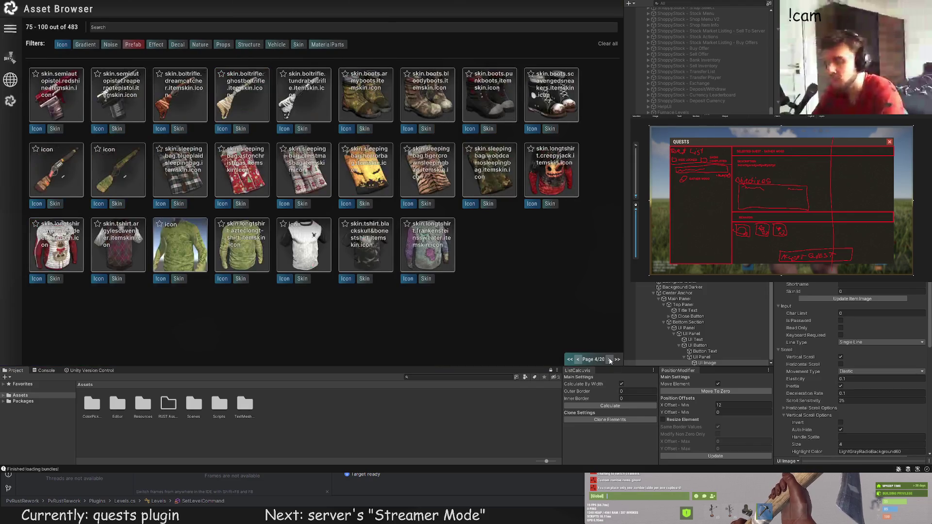
pyautogui.click(609, 360)
pyautogui.click(610, 359)
pyautogui.click(610, 359)
pyautogui.click(610, 359)
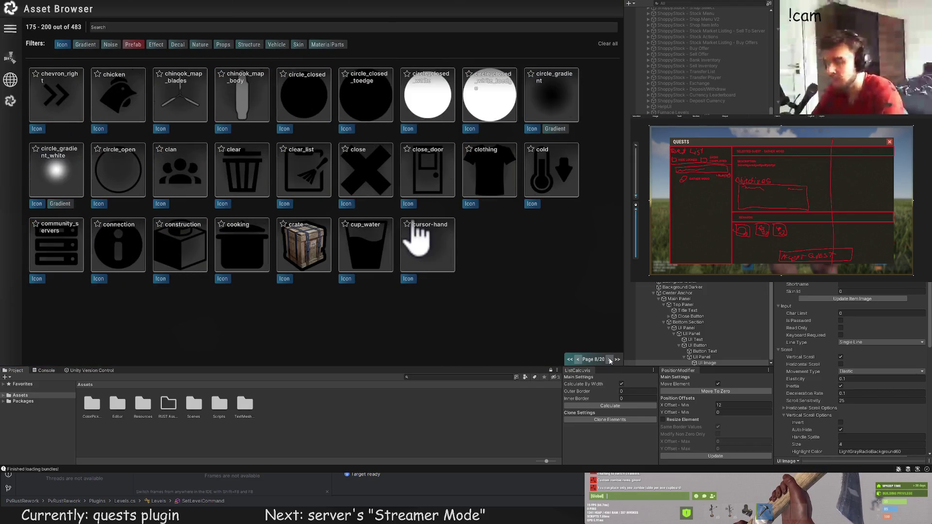
pyautogui.click(416, 239)
pyautogui.scroll(10, 852, 369)
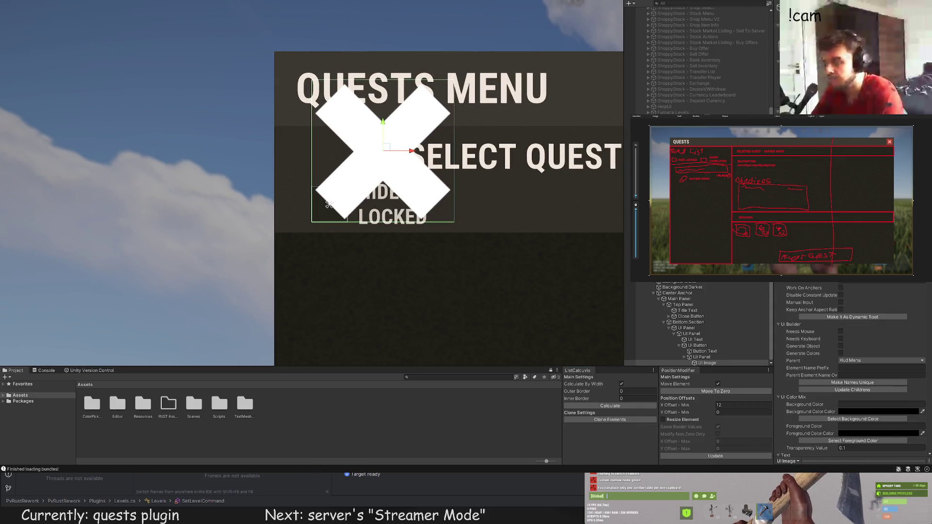
# Step: Tint the X icon grey (LTD30) and shrink it to fit inside the HIDE LOCKED checkbox
pyautogui.click(854, 419)
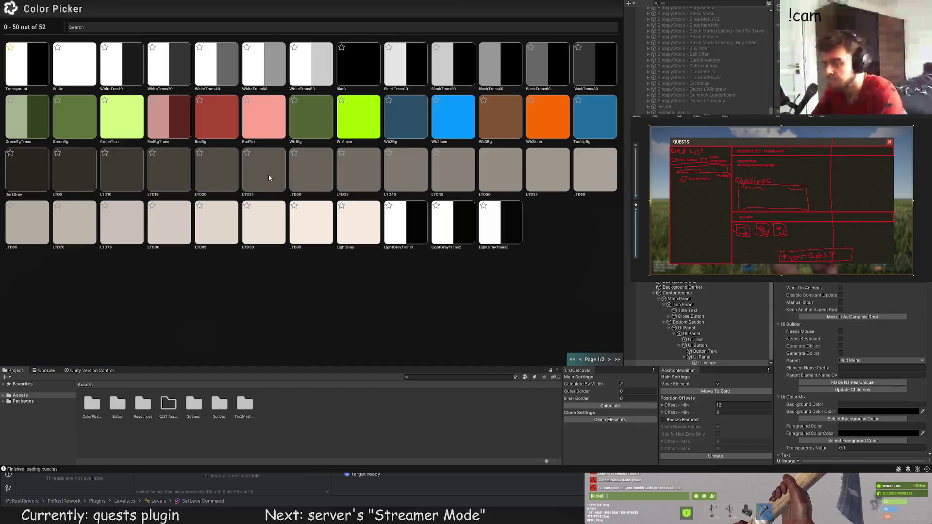
pyautogui.click(306, 170)
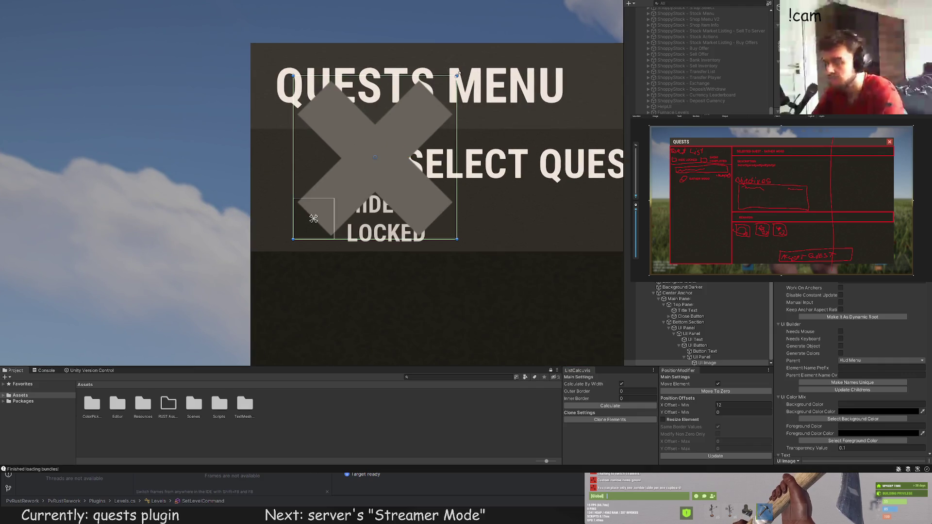
pyautogui.moveTo(457, 87); pyautogui.dragTo(335, 198)
pyautogui.scroll(5, 314, 226)
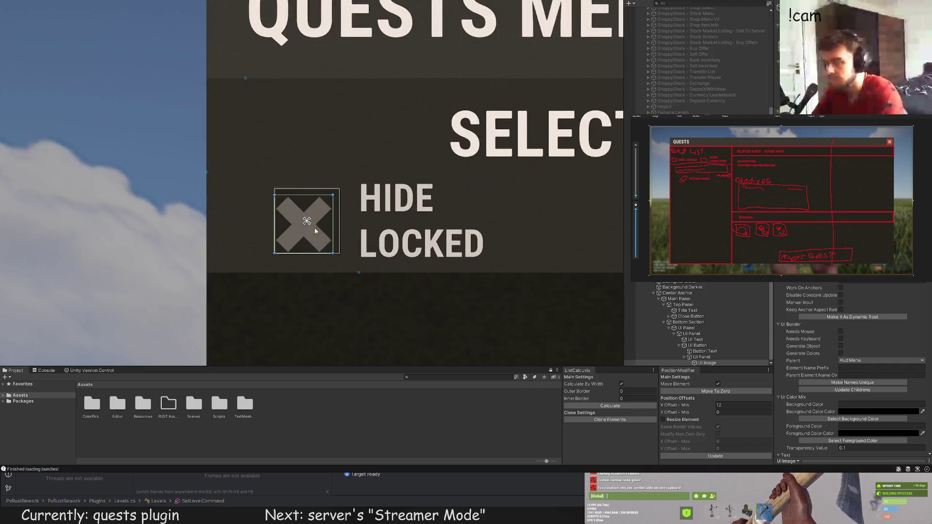
pyautogui.moveTo(264, 256); pyautogui.dragTo(279, 242)
pyautogui.click(311, 208)
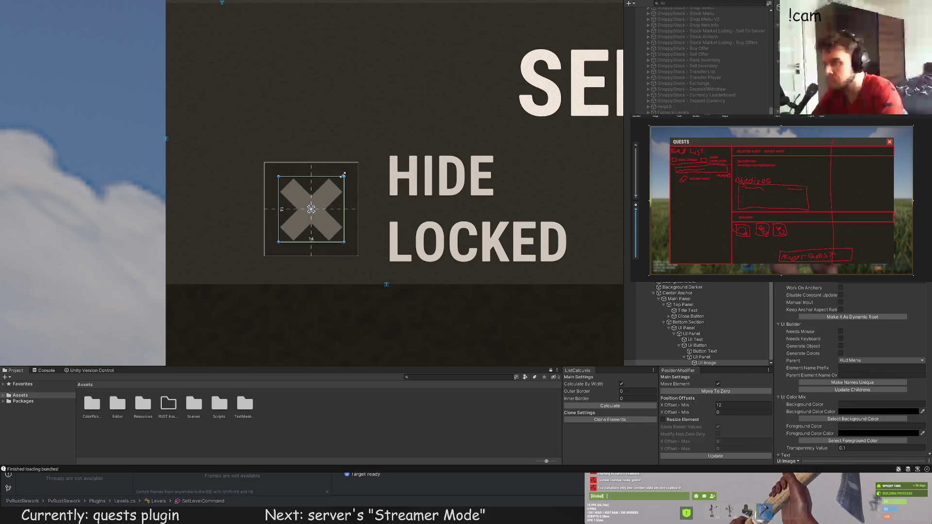
pyautogui.scroll(-5, 400, 193)
pyautogui.scroll(-4, 322, 213)
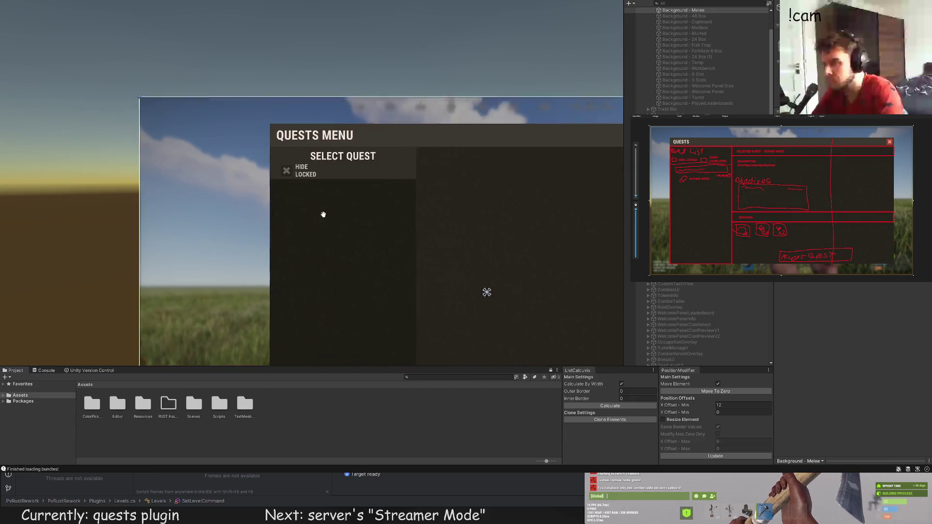
# Step: Shrink the X icon from its top-right and bottom-left corners
pyautogui.click(246, 145)
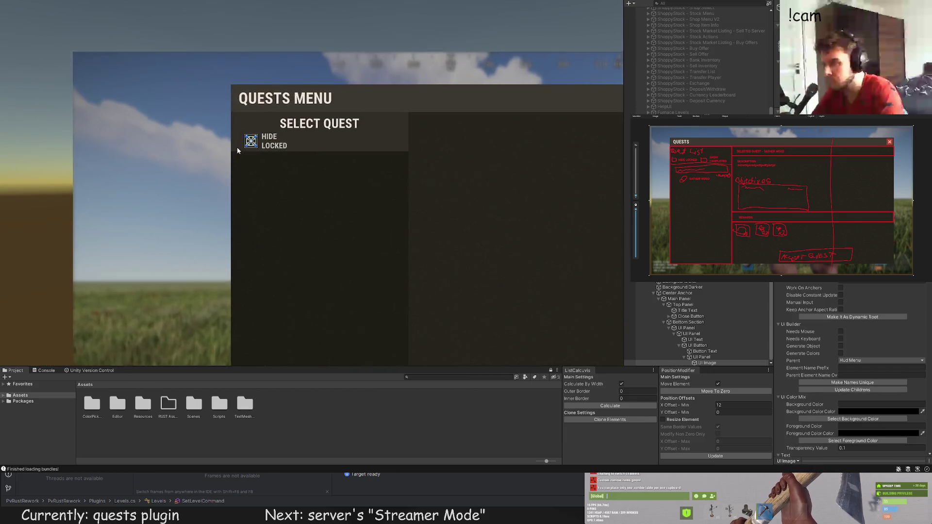
pyautogui.scroll(10, 238, 147)
pyautogui.moveTo(305, 179); pyautogui.dragTo(300, 183)
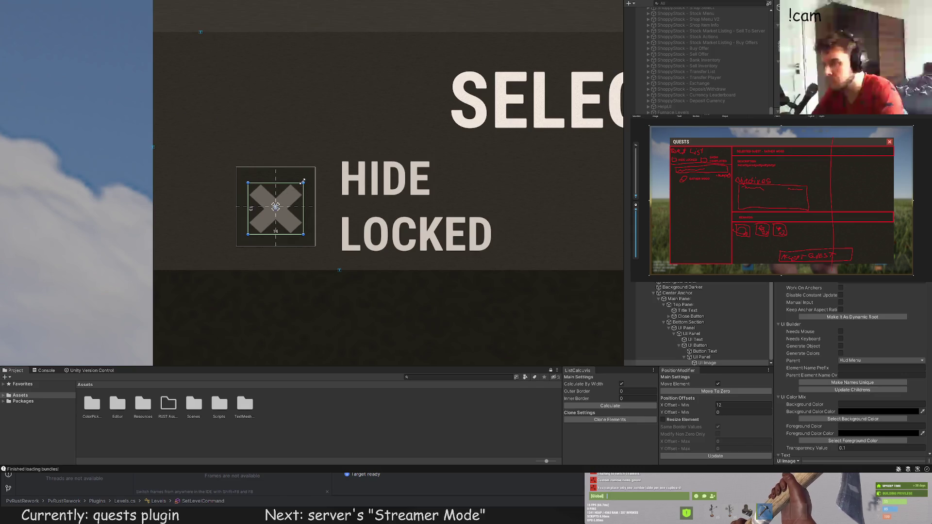
pyautogui.moveTo(248, 233); pyautogui.dragTo(250, 232)
pyautogui.click(219, 211)
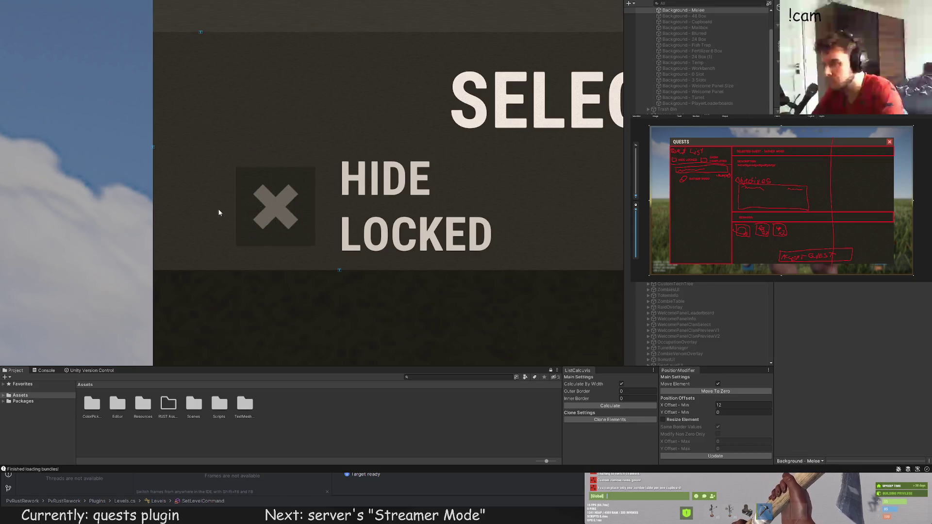
pyautogui.scroll(-9, 204, 141)
pyautogui.scroll(-2, 197, 127)
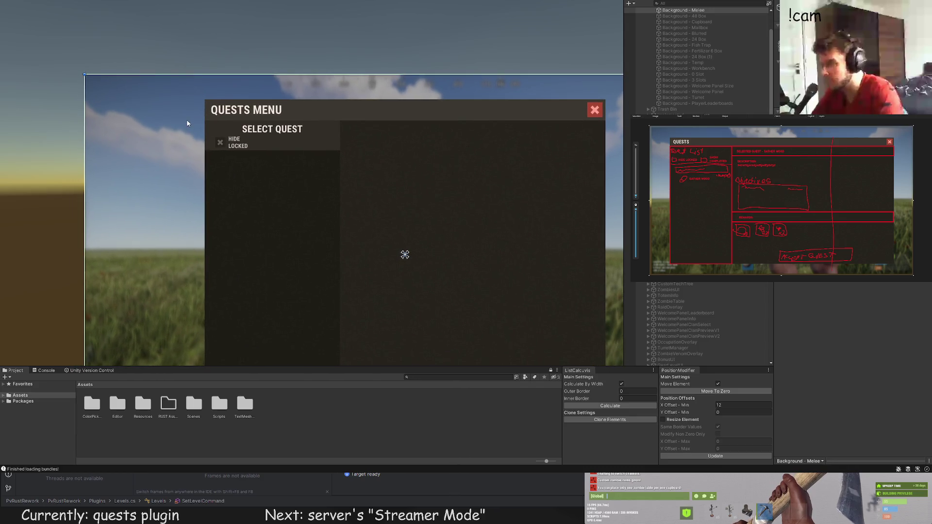
pyautogui.moveTo(198, 99); pyautogui.dragTo(205, 107)
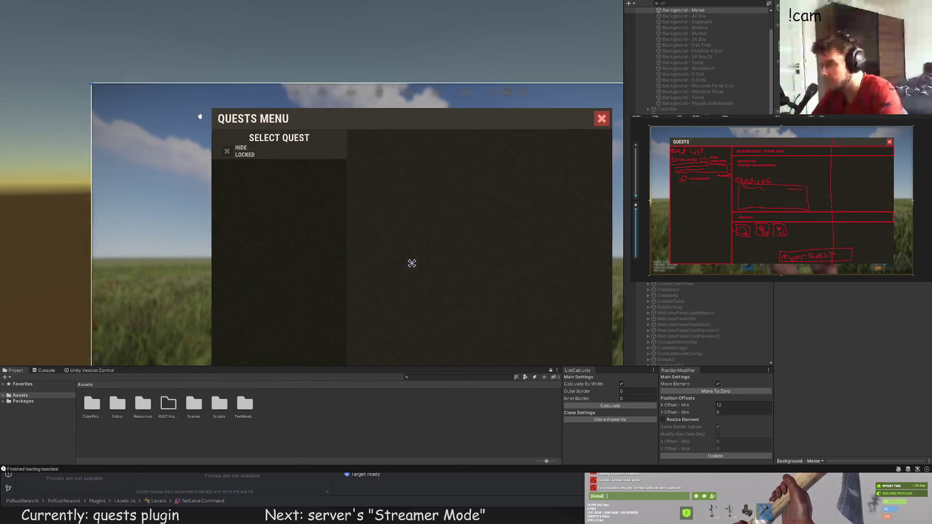
# Step: Reparent the HIDE LOCKED Button Text under the X image's UI Panel in the Hierarchy
pyautogui.hotkey('ctrl', 'z')
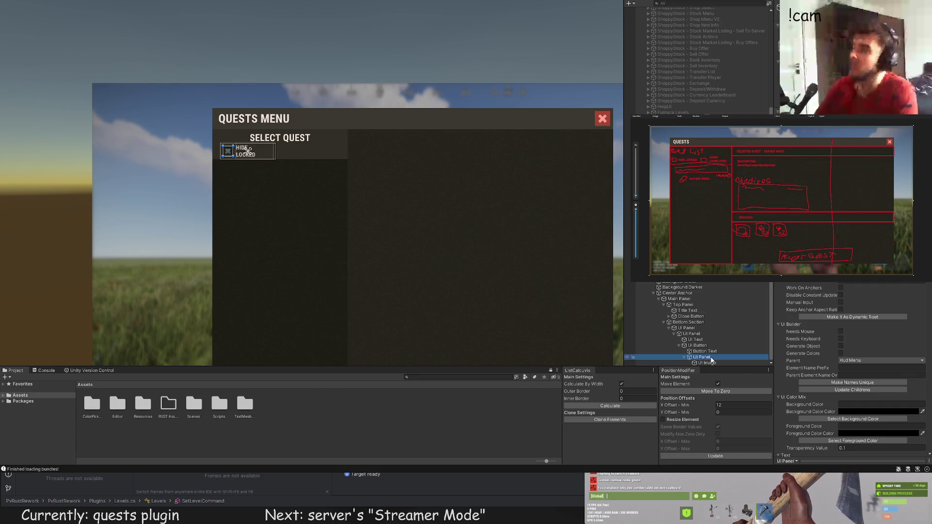
pyautogui.click(718, 352)
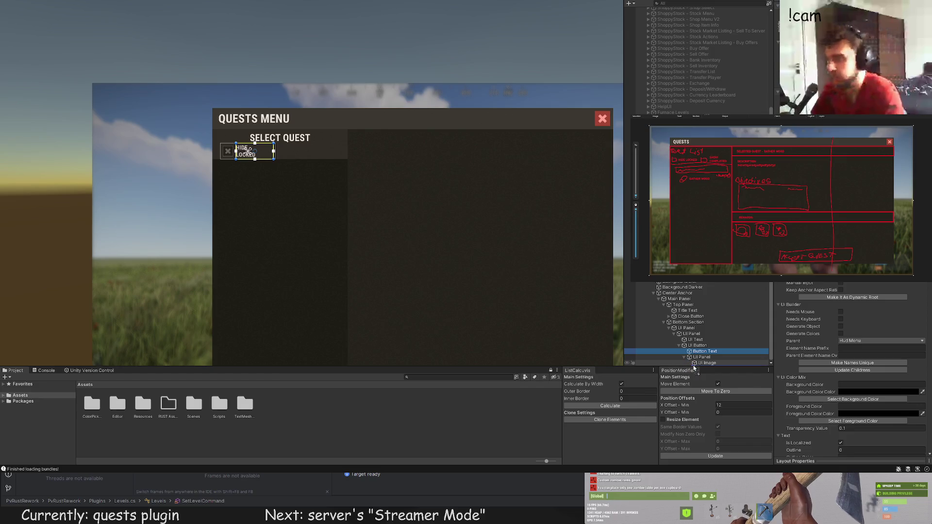
pyautogui.moveTo(693, 368); pyautogui.dragTo(693, 366)
pyautogui.scroll(-5, 795, 289)
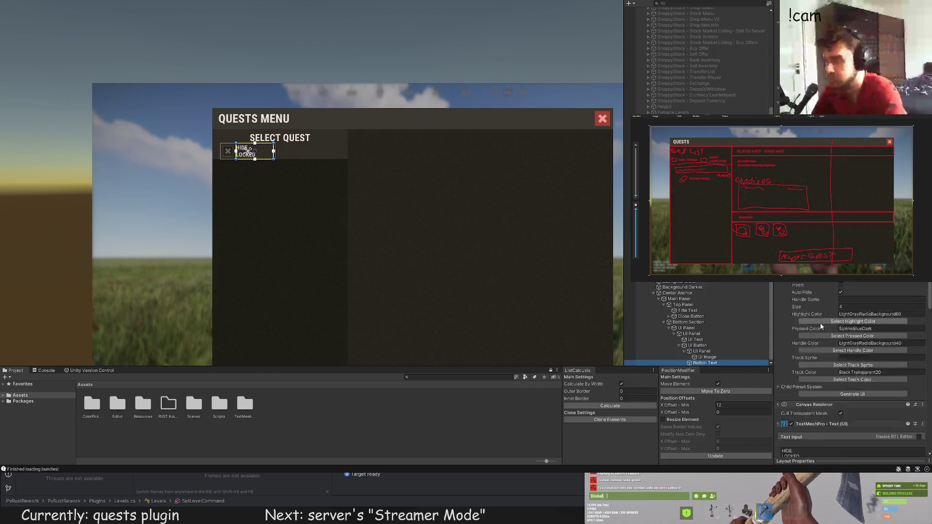
# Step: Disable text wrapping so HIDE LOCKED fits on a single line
pyautogui.click(795, 290)
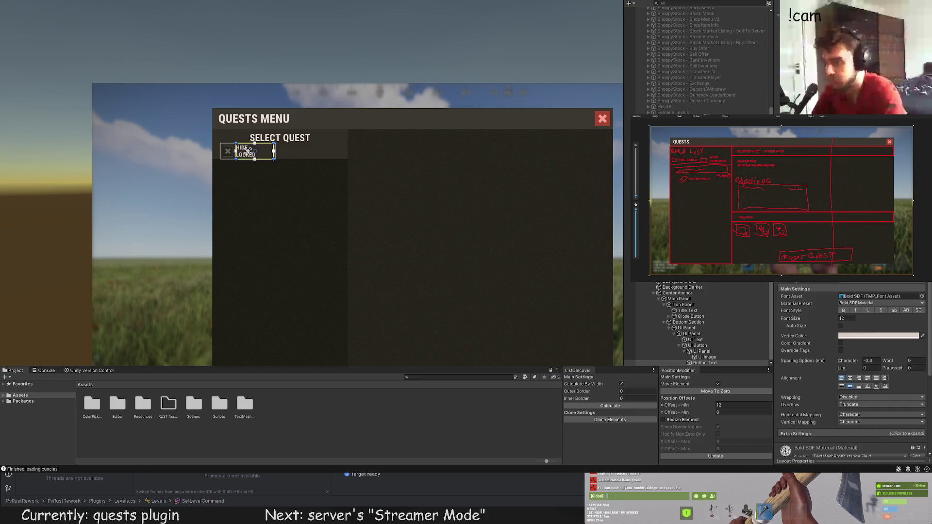
pyautogui.click(326, 215)
pyautogui.scroll(-1, 326, 215)
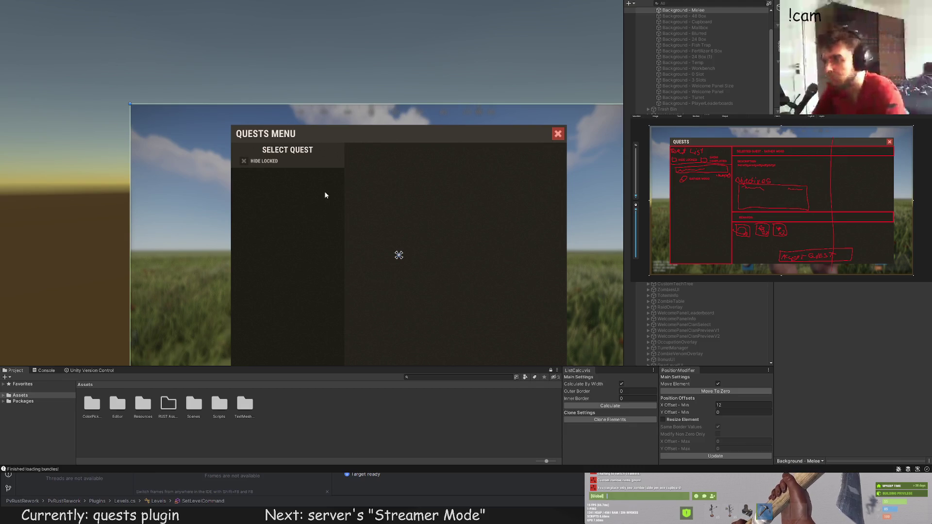
pyautogui.click(263, 161)
pyautogui.scroll(3, 231, 181)
pyautogui.scroll(-2, 845, 306)
pyautogui.scroll(-5, 845, 307)
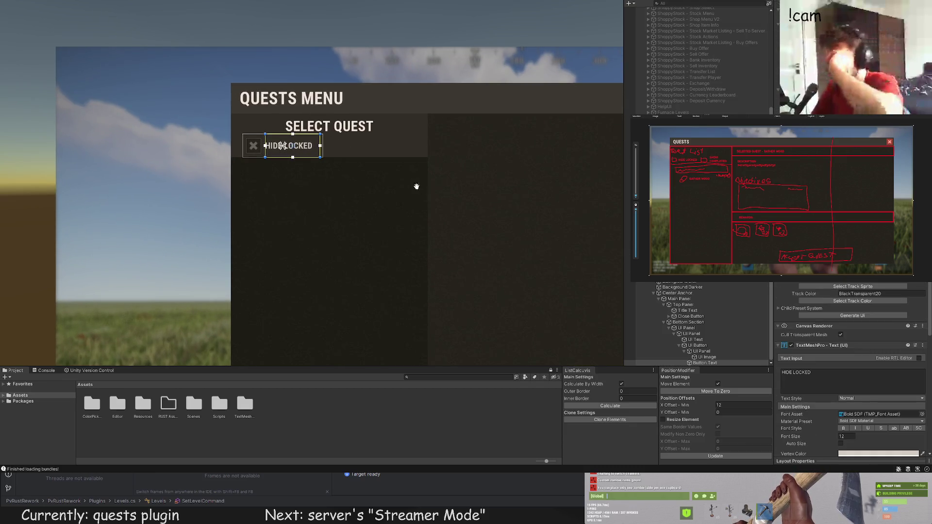
pyautogui.scroll(4, 417, 187)
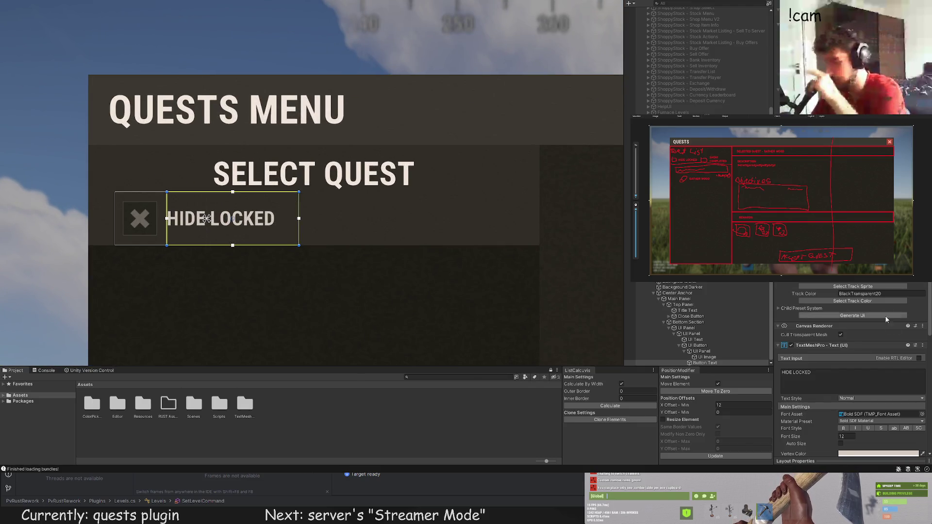
pyautogui.scroll(-5, 860, 321)
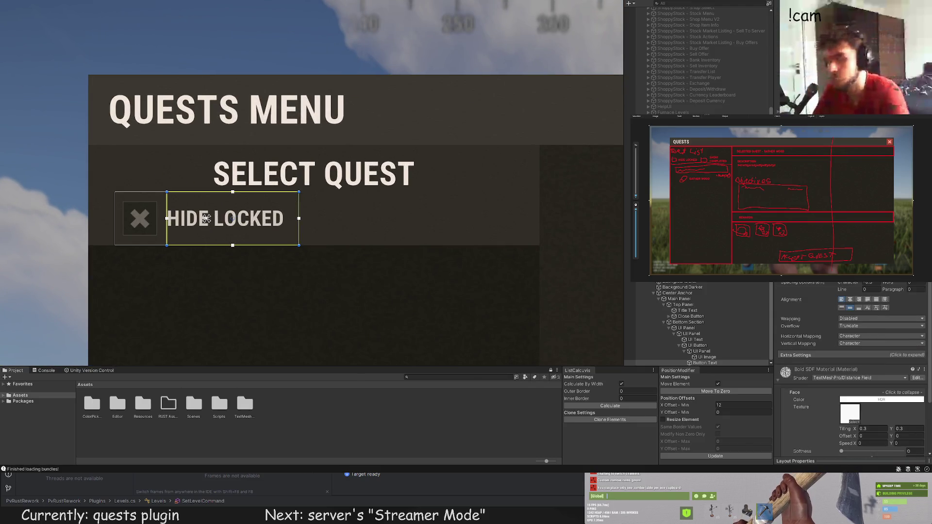
pyautogui.scroll(-8, 283, 300)
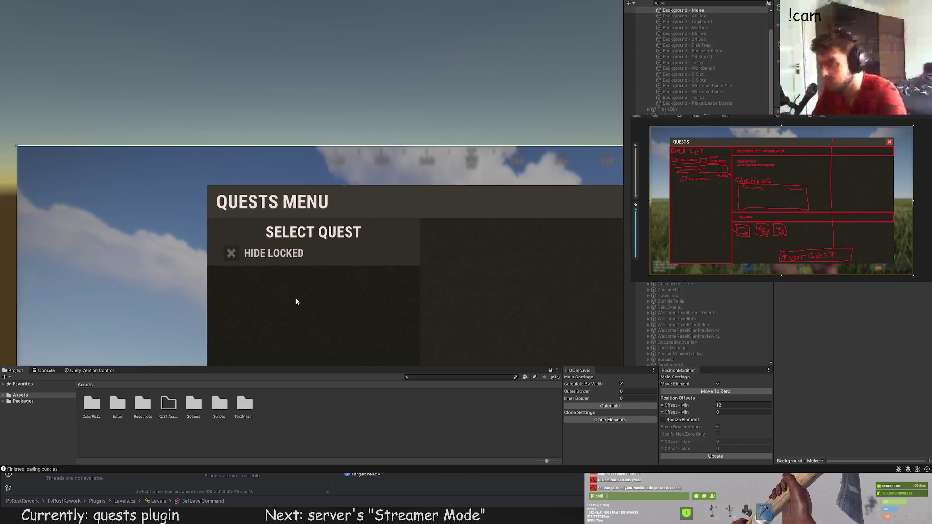
# Step: Select the whole HIDE LOCKED UI Button and duplicate it with Ctrl+D
pyautogui.click(336, 233)
pyautogui.scroll(-3, 337, 233)
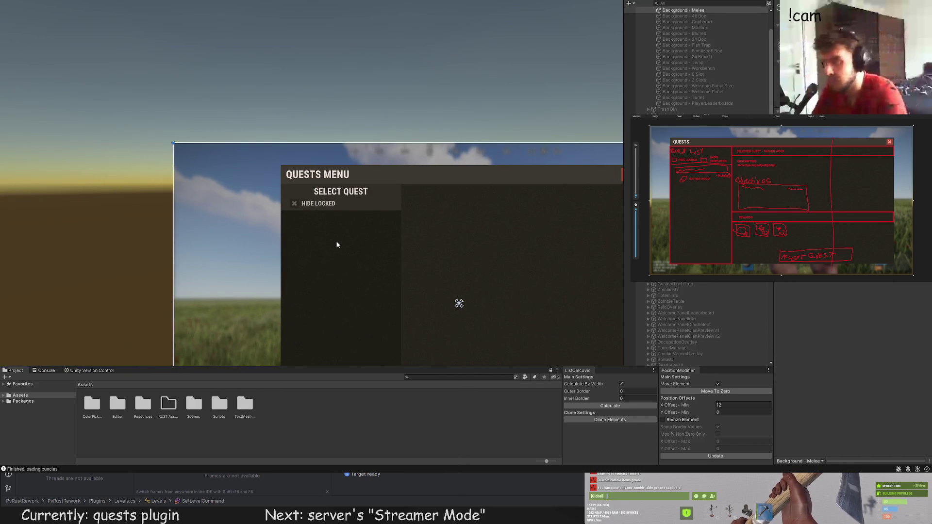
pyautogui.click(318, 204)
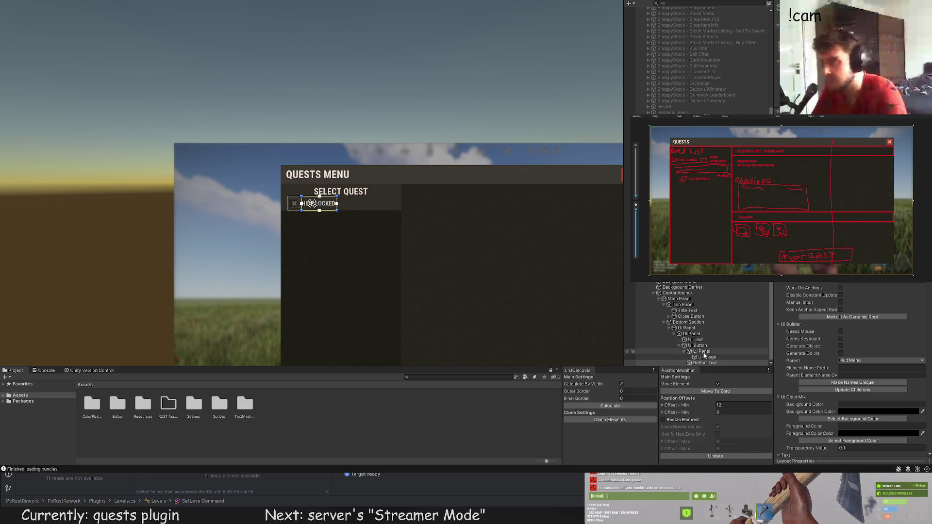
pyautogui.click(703, 352)
pyautogui.click(698, 345)
pyautogui.scroll(4, 364, 213)
pyautogui.hotkey('ctrl', 'd')
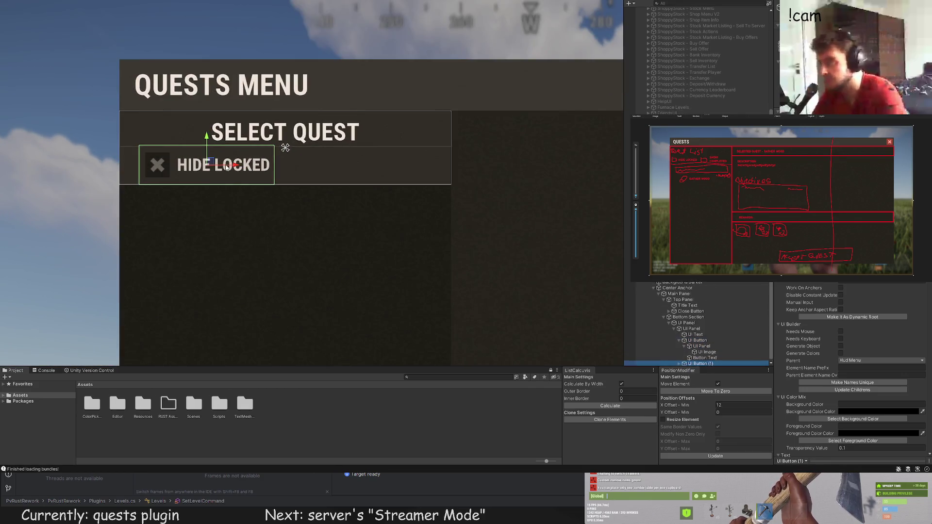
# Step: Move the copied toggle right so it sits beside the original
pyautogui.moveTo(362, 175); pyautogui.dragTo(361, 174)
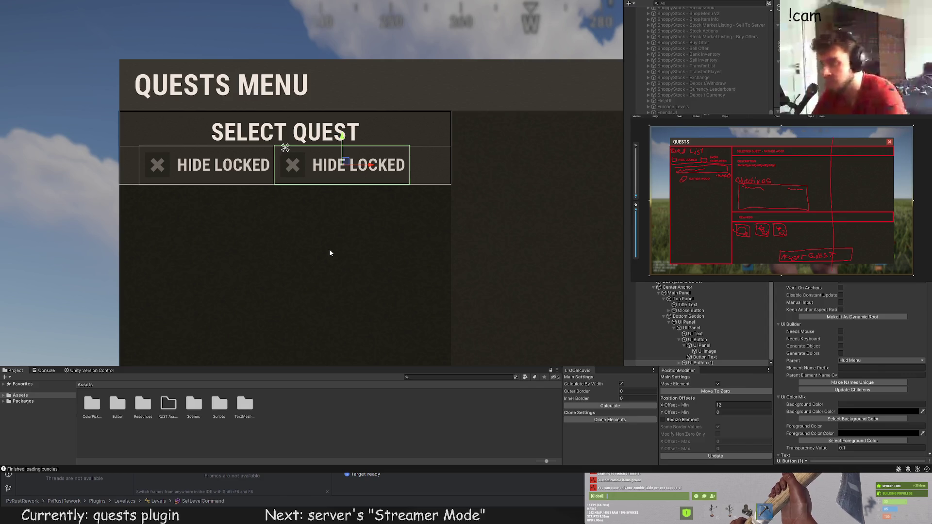
pyautogui.scroll(-4, 342, 253)
pyautogui.scroll(5, 361, 221)
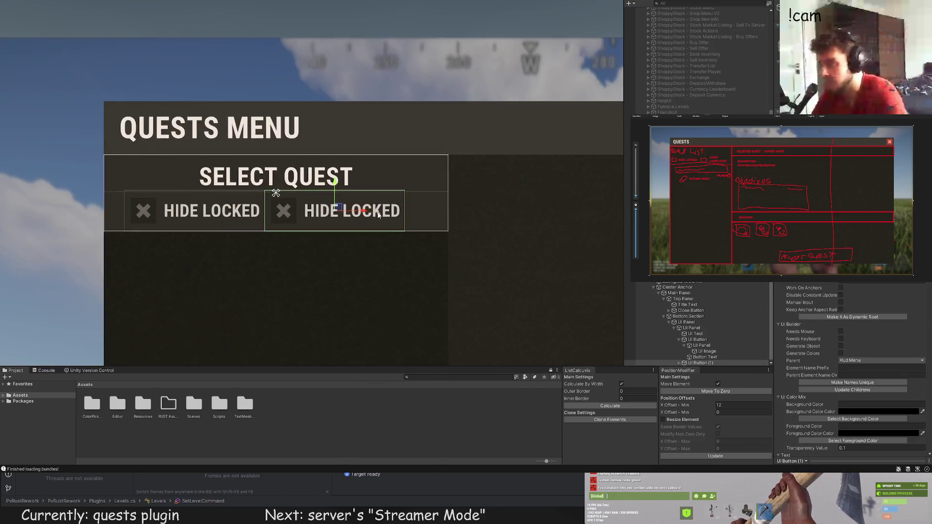
pyautogui.scroll(2, 379, 215)
pyautogui.moveTo(350, 214); pyautogui.dragTo(363, 212)
pyautogui.scroll(-5, 333, 308)
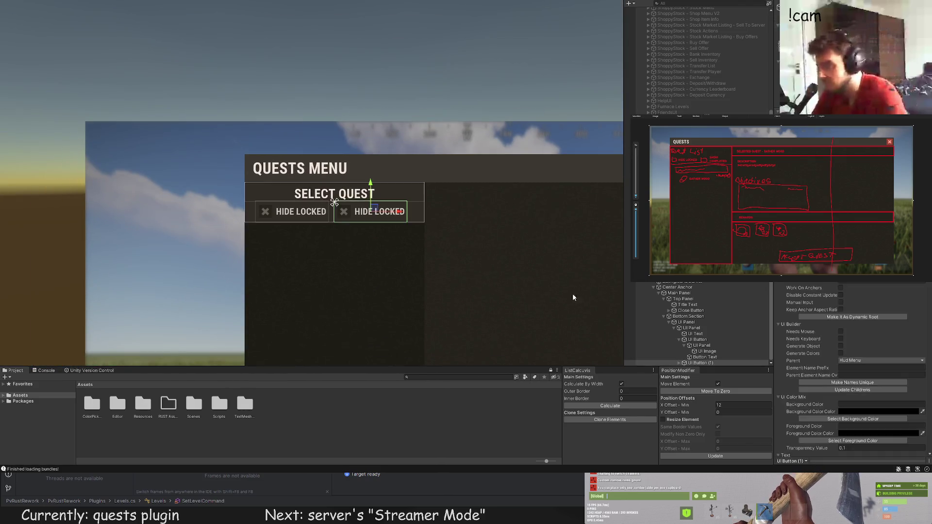
# Step: Edit the copied label's text, replacing LOCKED with COMPLE
pyautogui.click(679, 364)
pyautogui.click(684, 363)
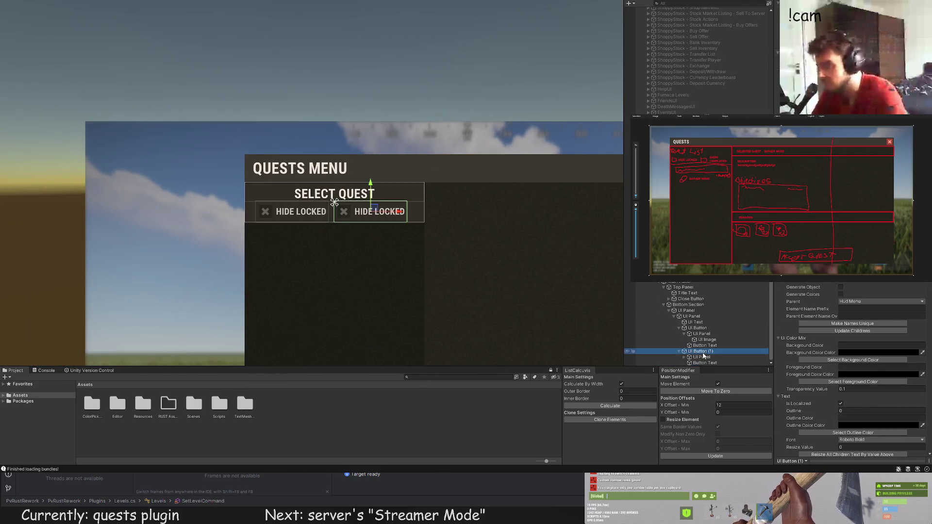
pyautogui.click(705, 363)
pyautogui.scroll(-10, 862, 357)
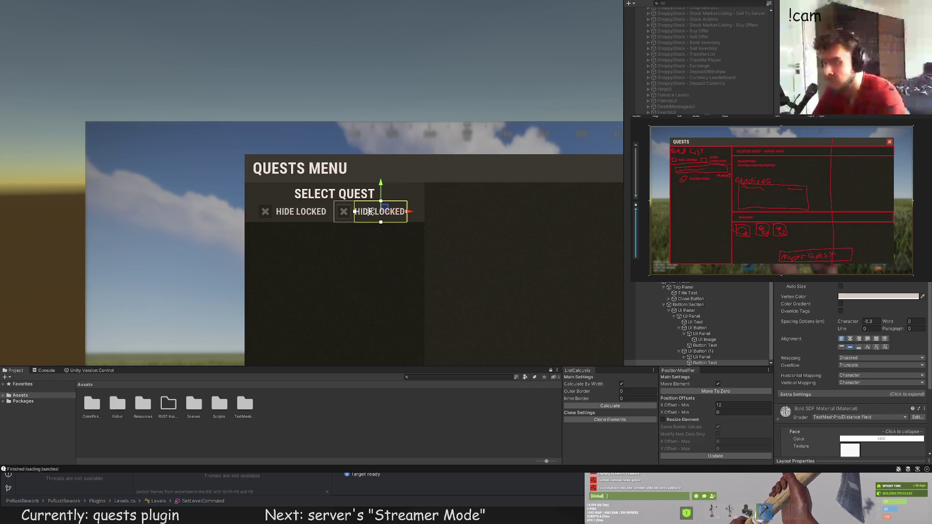
pyautogui.press('BackSpace')
pyautogui.press('BackSpace')
pyautogui.press('BackSpace')
pyautogui.write('COMP')
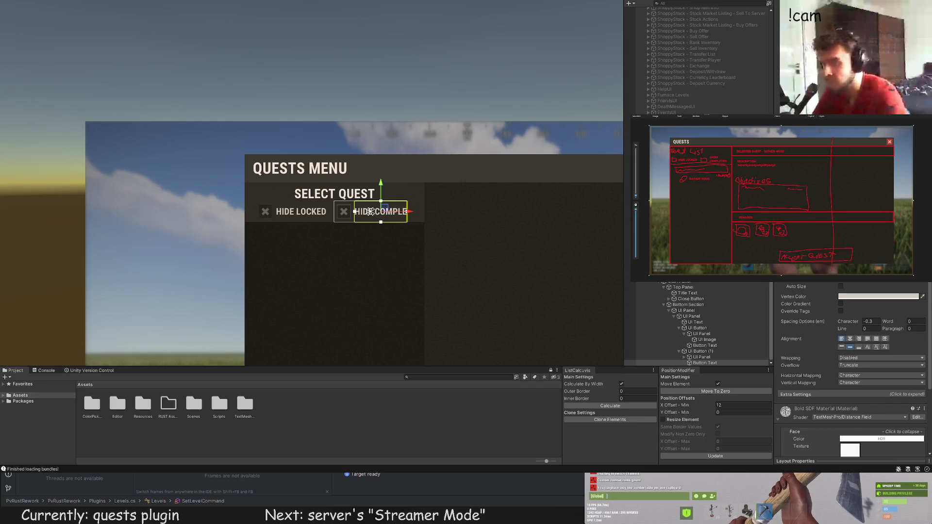
pyautogui.press('BackSpace')
pyautogui.press('BackSpace')
pyautogui.press('BackSpace')
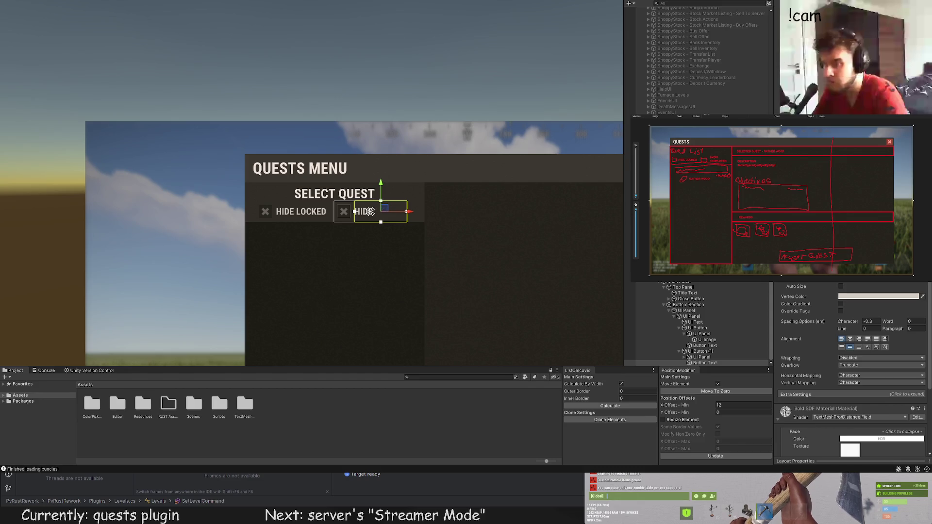
pyautogui.write('COMPLE')
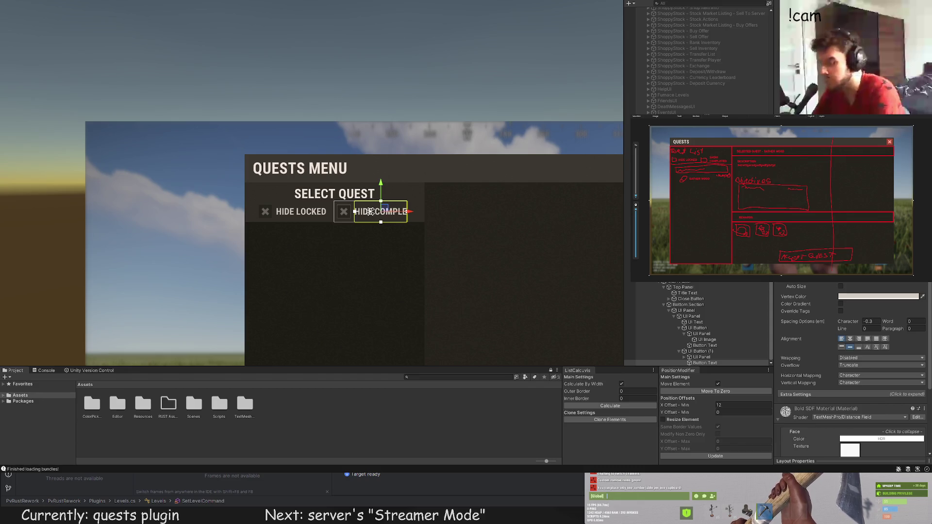
pyautogui.scroll(2, 485, 227)
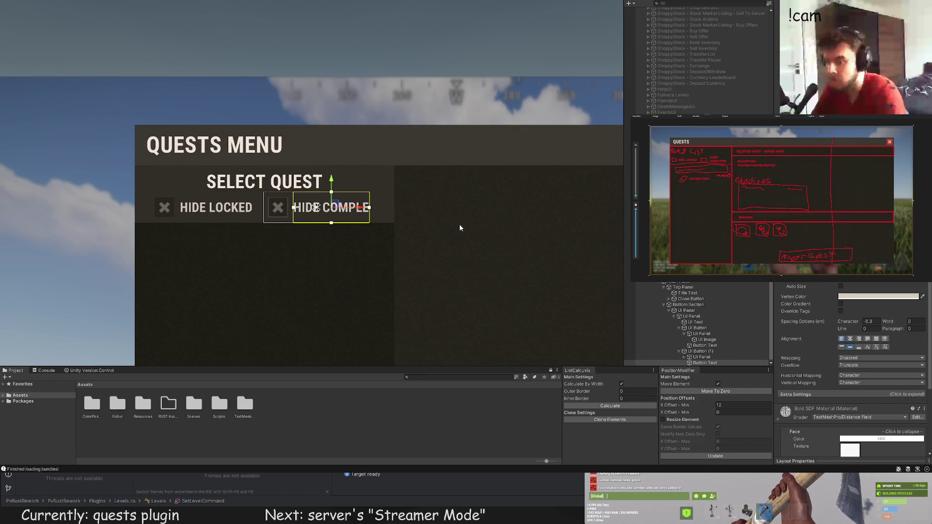
pyautogui.scroll(1, 459, 224)
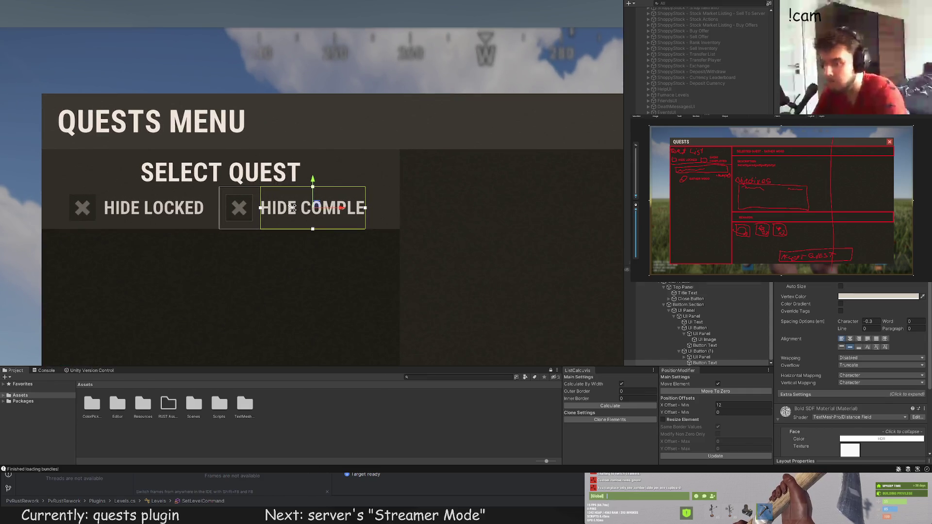
# Step: Widen the copied toggle button to the right
pyautogui.click(703, 354)
pyautogui.moveTo(365, 208); pyautogui.dragTo(396, 197)
pyautogui.click(702, 357)
pyautogui.keyDown('shift'); pyautogui.click(699, 362); pyautogui.keyUp('shift')
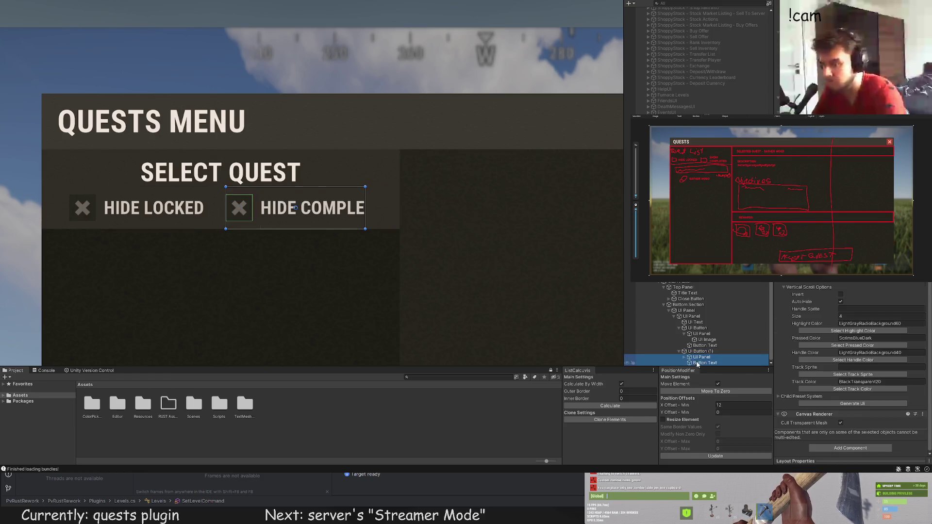
pyautogui.click(699, 351)
pyautogui.moveTo(369, 195); pyautogui.dragTo(392, 194)
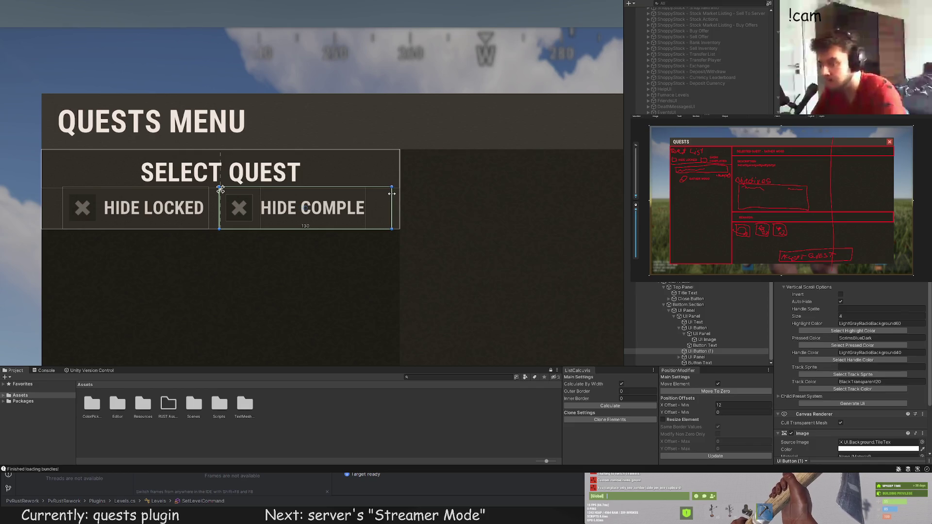
# Step: Widen the toggle's label text so HIDE COMPLETE fits
pyautogui.click(702, 357)
pyautogui.keyDown('shift'); pyautogui.click(704, 363); pyautogui.keyUp('shift')
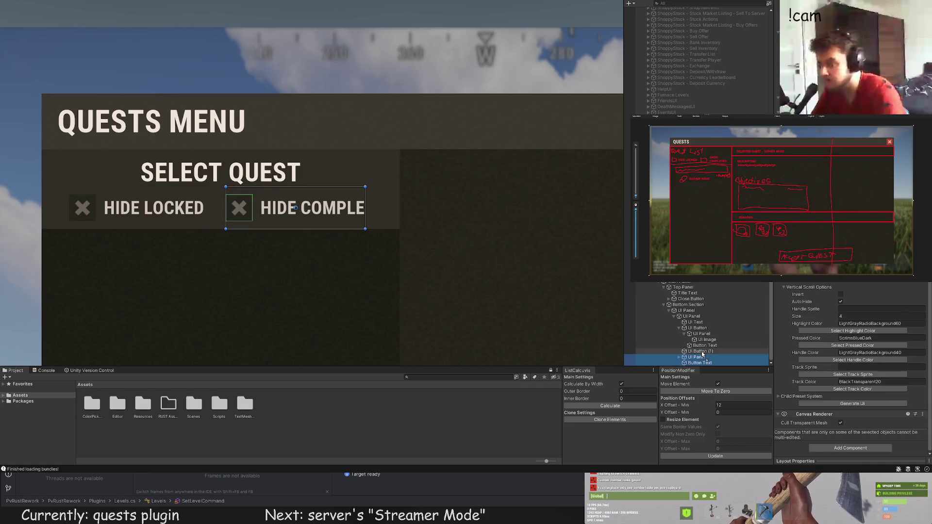
pyautogui.click(705, 363)
pyautogui.moveTo(364, 198)
pyautogui.mouseDown()
pyautogui.moveTo(400, 200)
pyautogui.moveTo(391, 199)
pyautogui.mouseUp()
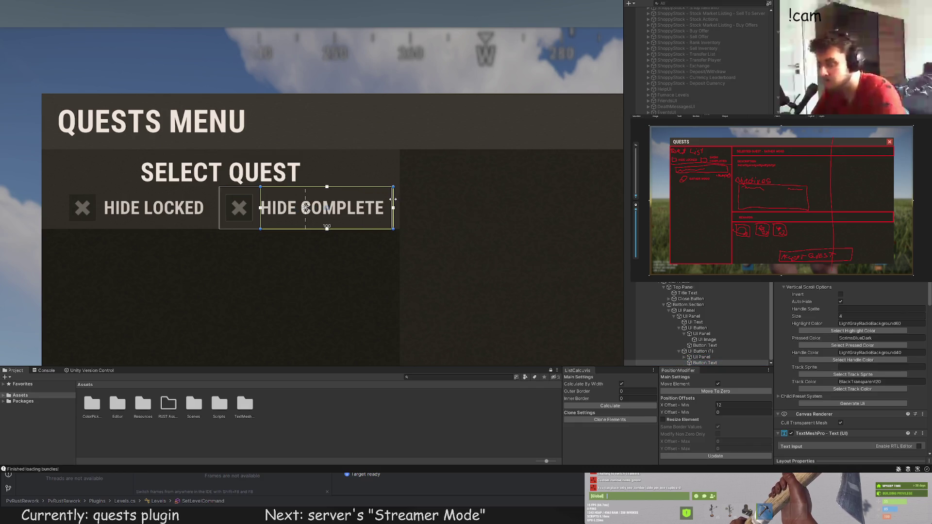
pyautogui.scroll(-5, 332, 212)
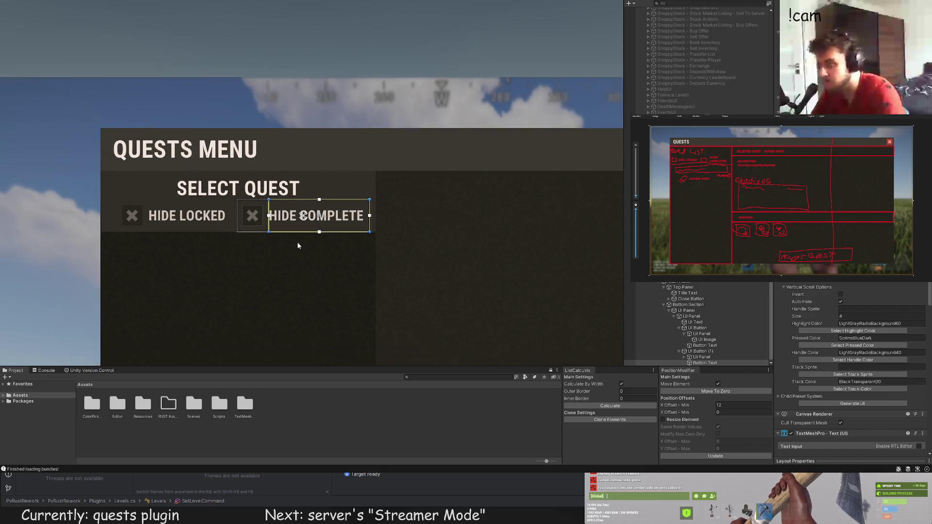
pyautogui.click(284, 294)
pyautogui.scroll(-2, 285, 297)
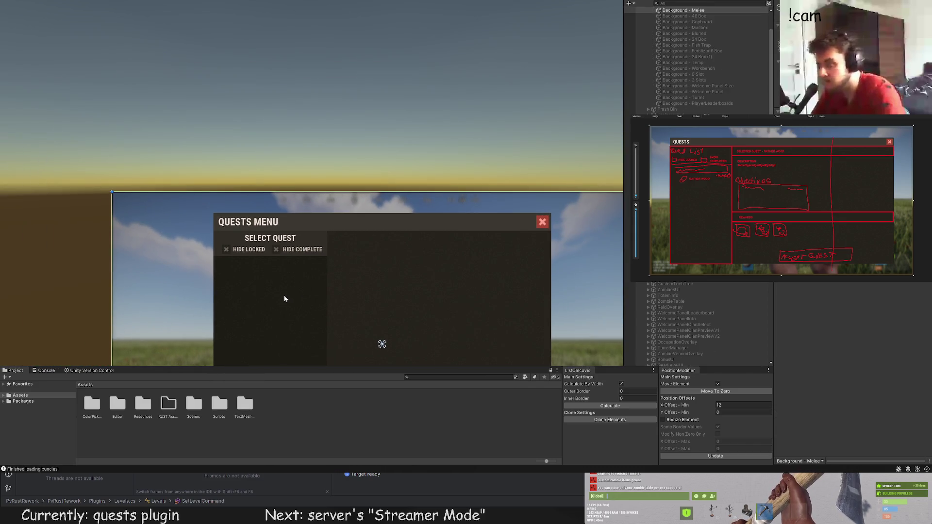
pyautogui.scroll(3, 260, 325)
# Step: Try detaching the icon and label from the toggle and widening it, then undo
pyautogui.click(318, 253)
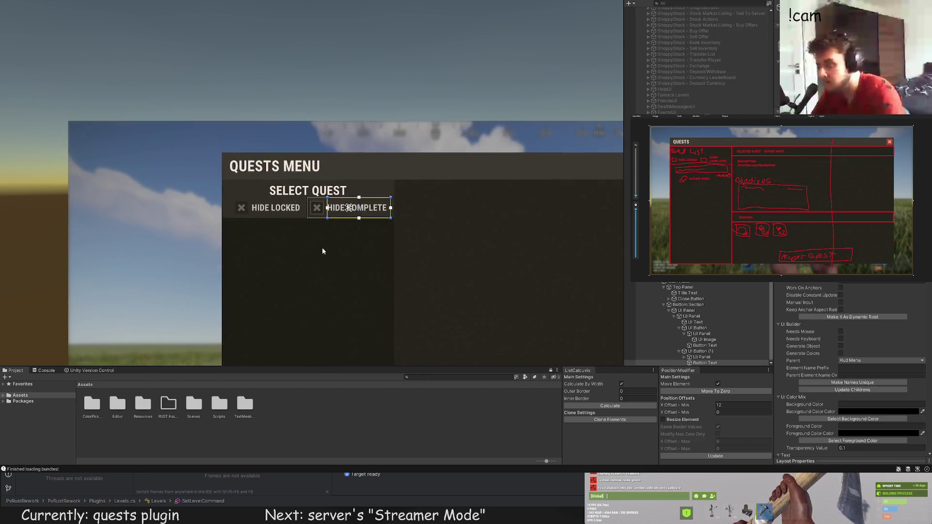
pyautogui.scroll(3, 322, 247)
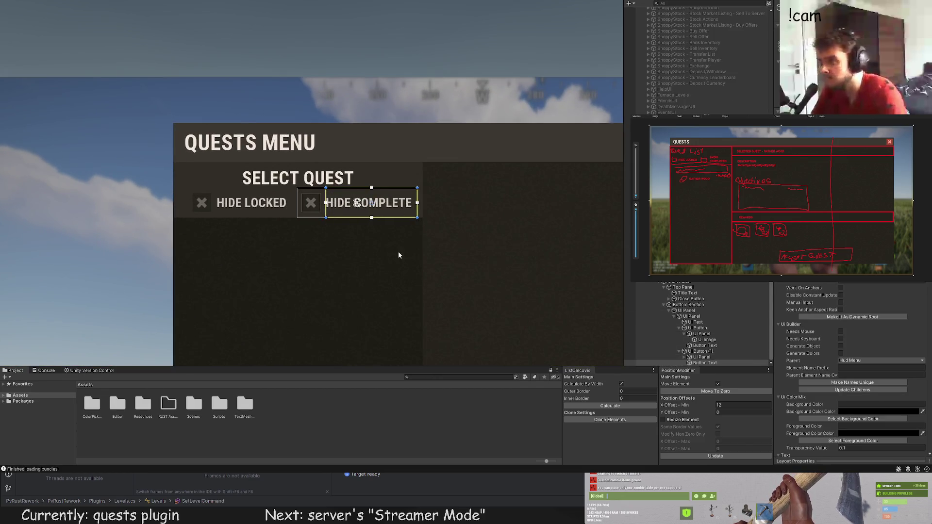
pyautogui.scroll(2, 398, 248)
pyautogui.click(424, 171)
pyautogui.scroll(1, 425, 170)
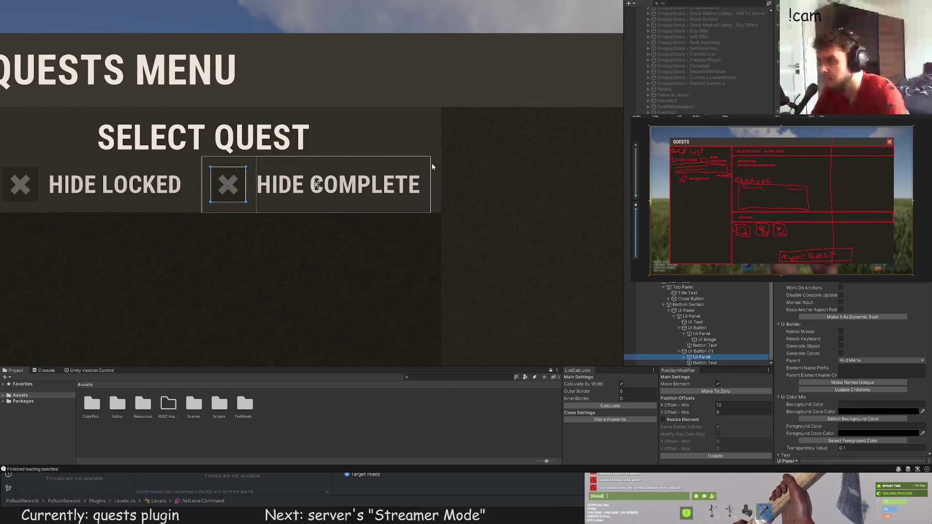
pyautogui.keyDown('shift'); pyautogui.click(686, 362); pyautogui.keyUp('shift')
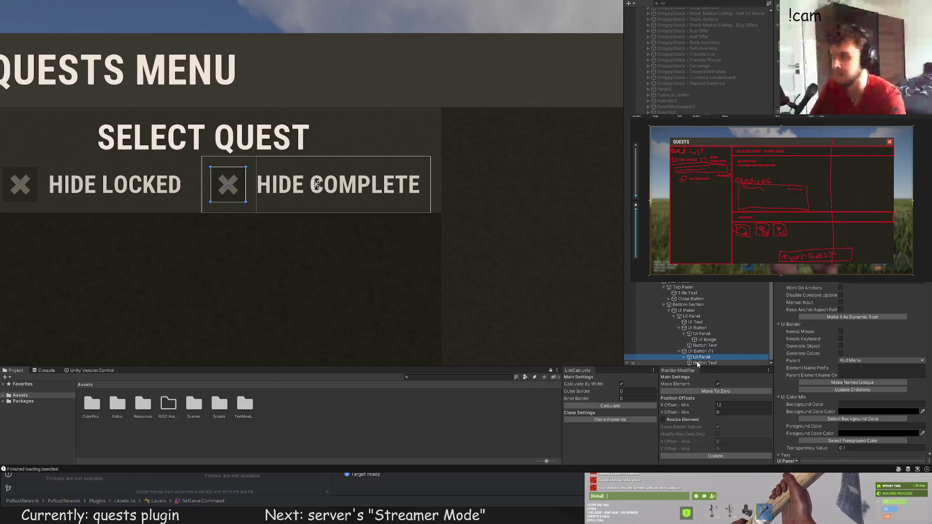
pyautogui.moveTo(686, 359); pyautogui.dragTo(692, 316)
pyautogui.click(697, 351)
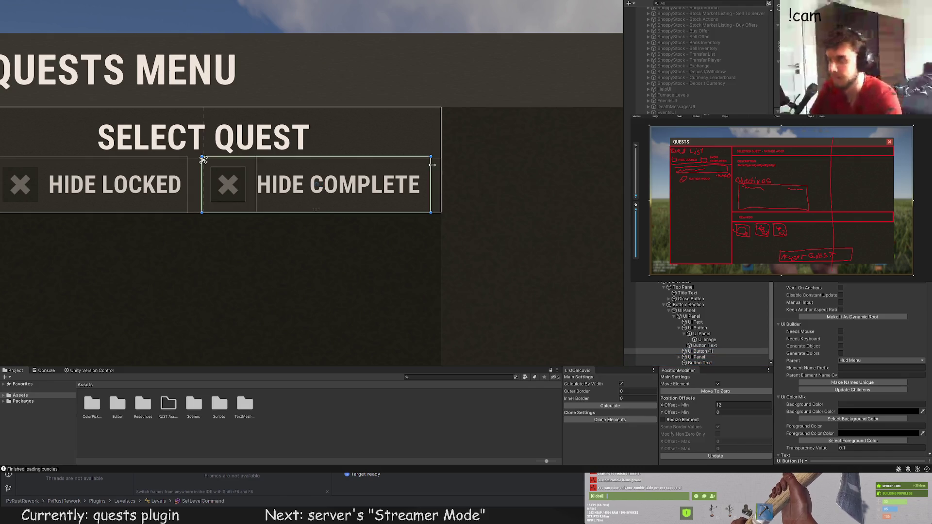
pyautogui.moveTo(441, 166); pyautogui.dragTo(445, 166)
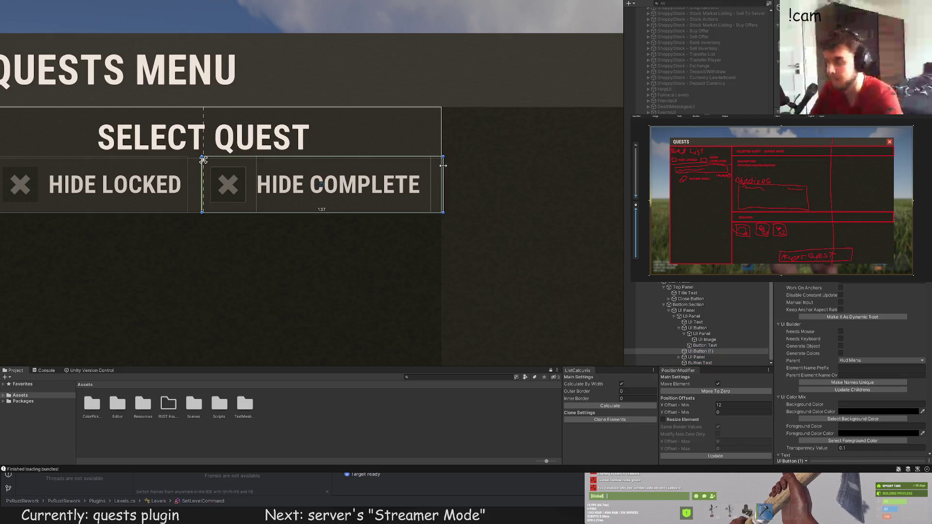
pyautogui.hotkey('ctrl', 'z')
pyautogui.hotkey('ctrl', 'z')
pyautogui.hotkey('ctrl', 'z')
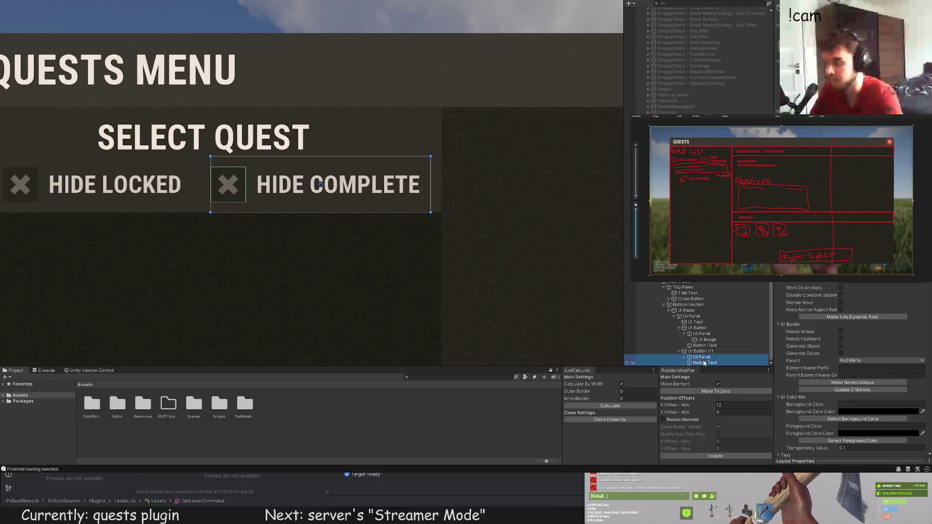
# Step: Shift the HIDE COMPLETED toggle button slightly left
pyautogui.click(703, 363)
pyautogui.scroll(-1, 464, 249)
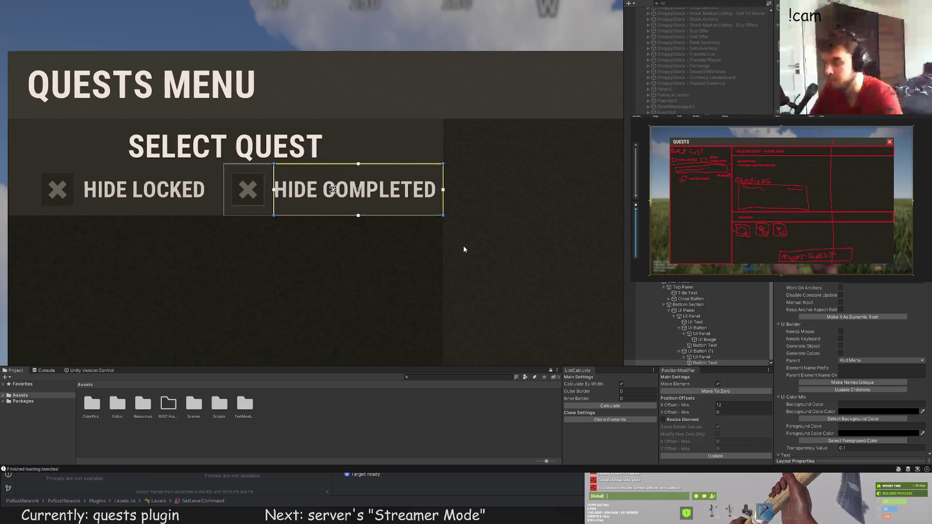
pyautogui.scroll(-1, 464, 249)
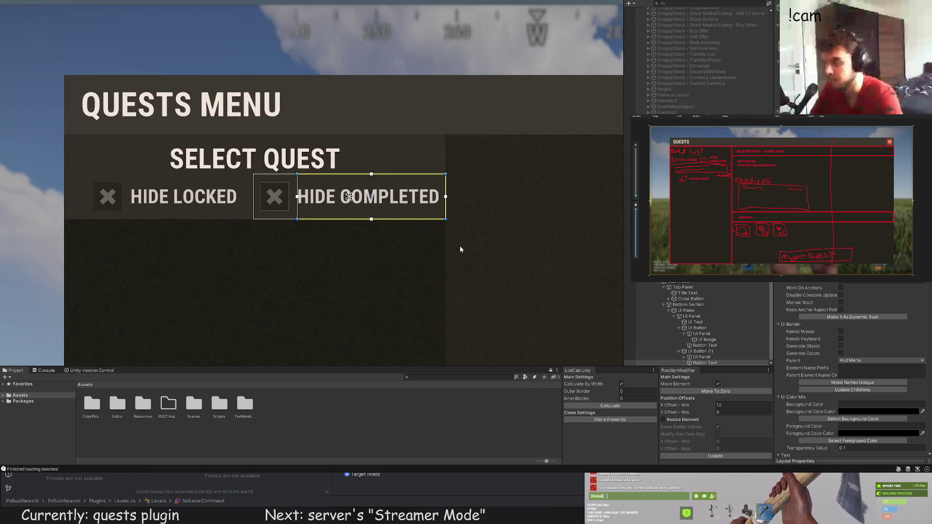
pyautogui.click(700, 352)
pyautogui.moveTo(380, 198); pyautogui.dragTo(373, 198)
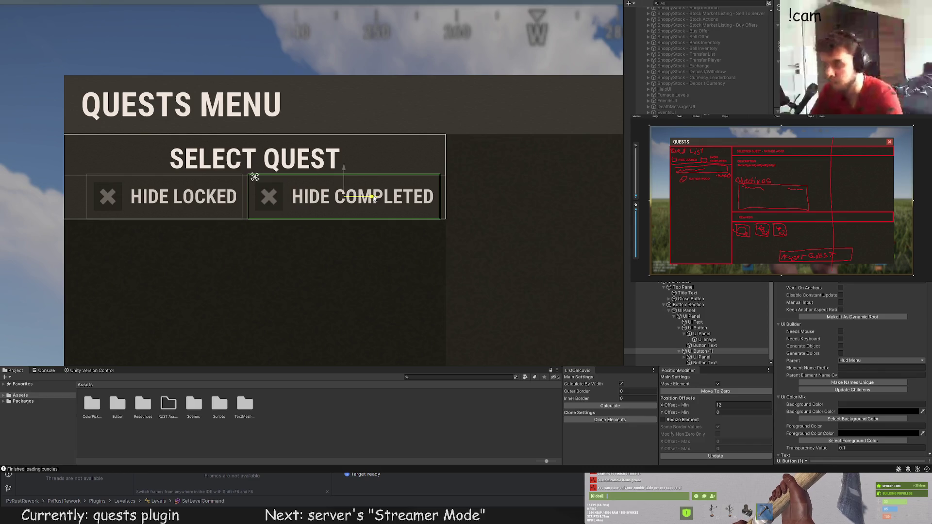
pyautogui.scroll(-3, 355, 262)
pyautogui.click(353, 258)
pyautogui.scroll(-2, 369, 262)
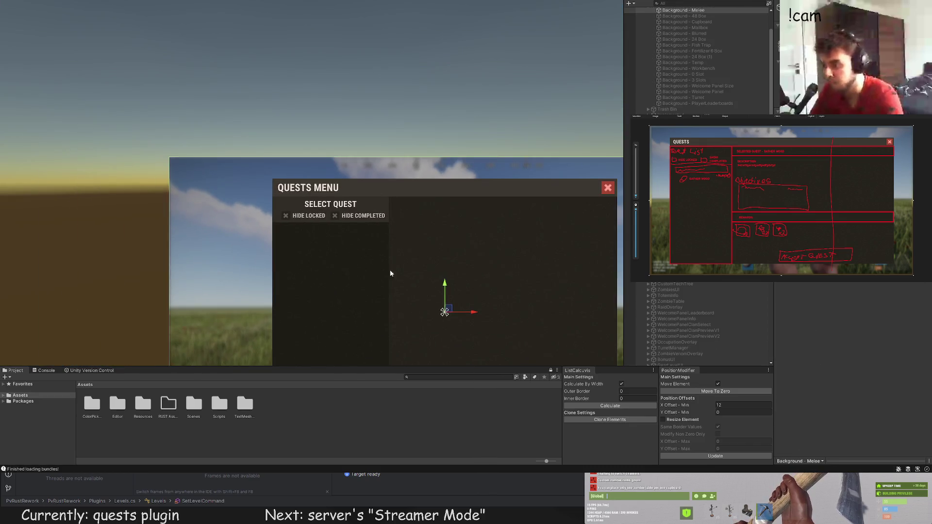
# Step: Select both HIDE LOCKED and HIDE COMPLETED toggle buttons and shift them about 7 px left
pyautogui.hotkey('ctrl', 'z')
pyautogui.click(680, 344)
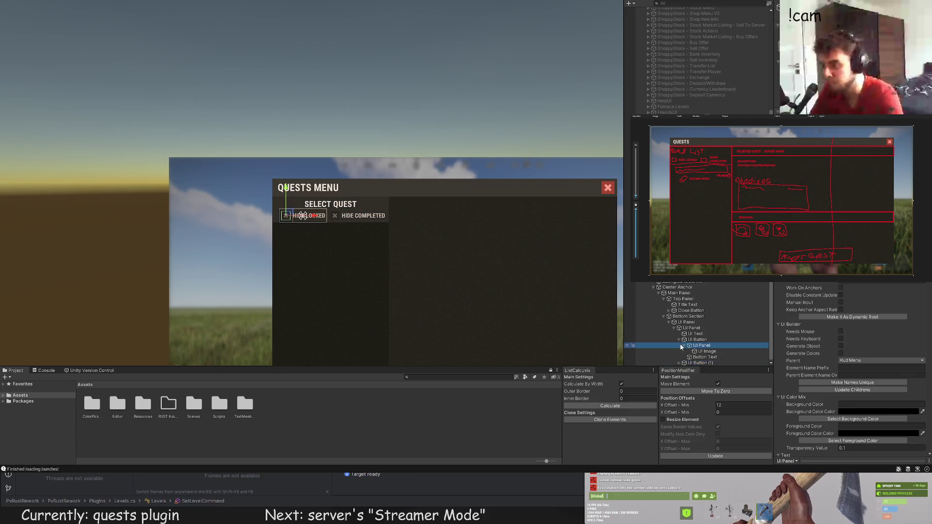
pyautogui.keyDown('ctrl'); pyautogui.click(689, 357); pyautogui.keyUp('ctrl')
pyautogui.keyDown('ctrl'); pyautogui.click(698, 363); pyautogui.keyUp('ctrl')
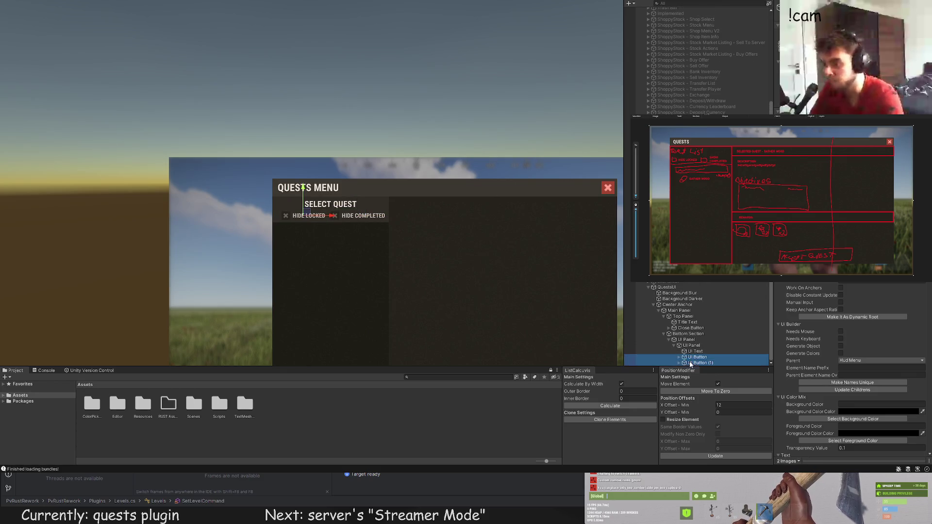
pyautogui.moveTo(357, 218); pyautogui.dragTo(353, 219)
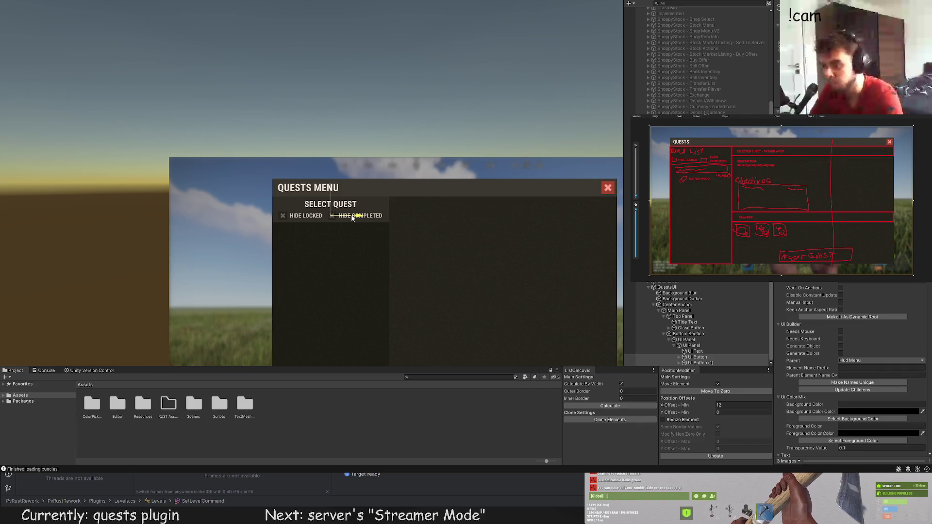
# Step: Reselect the SELECT QUEST heading and root background canvas, switching to the Rect Tool
pyautogui.click(380, 261)
pyautogui.scroll(-2, 433, 294)
pyautogui.moveTo(433, 294); pyautogui.dragTo(416, 198)
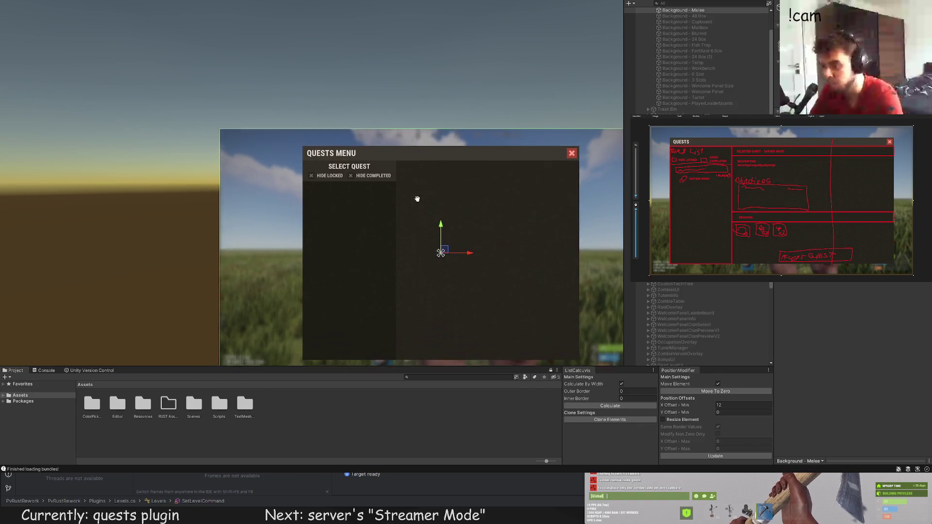
pyautogui.scroll(3, 325, 75)
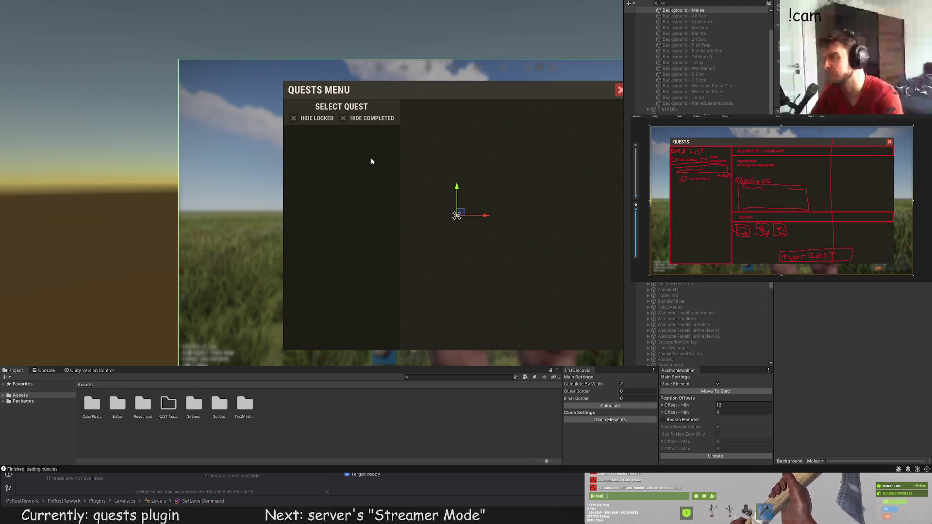
pyautogui.scroll(5, 349, 179)
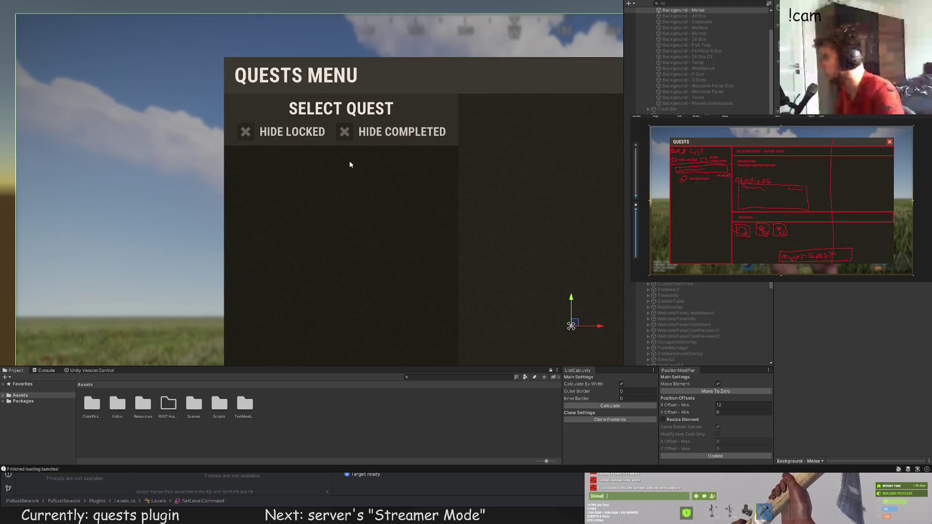
pyautogui.click(346, 113)
pyautogui.click(709, 339)
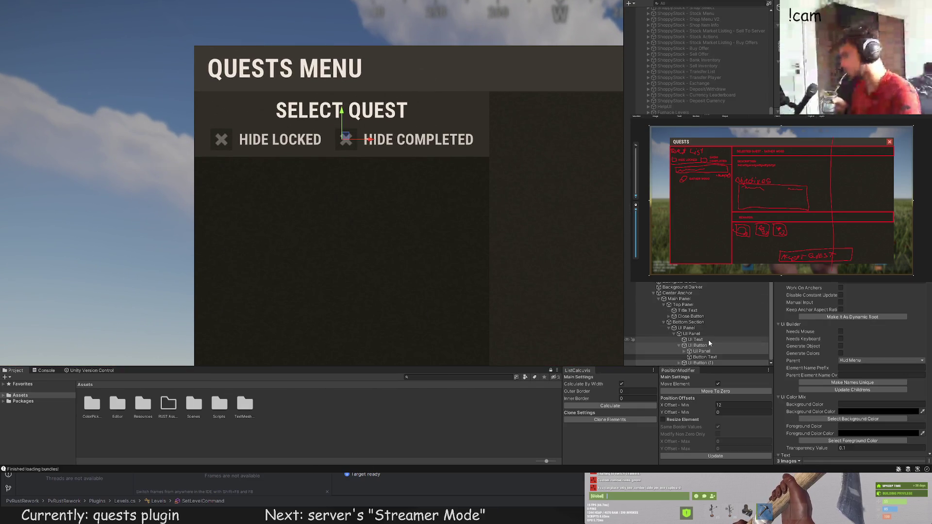
pyautogui.scroll(1, 354, 119)
pyautogui.press('t')
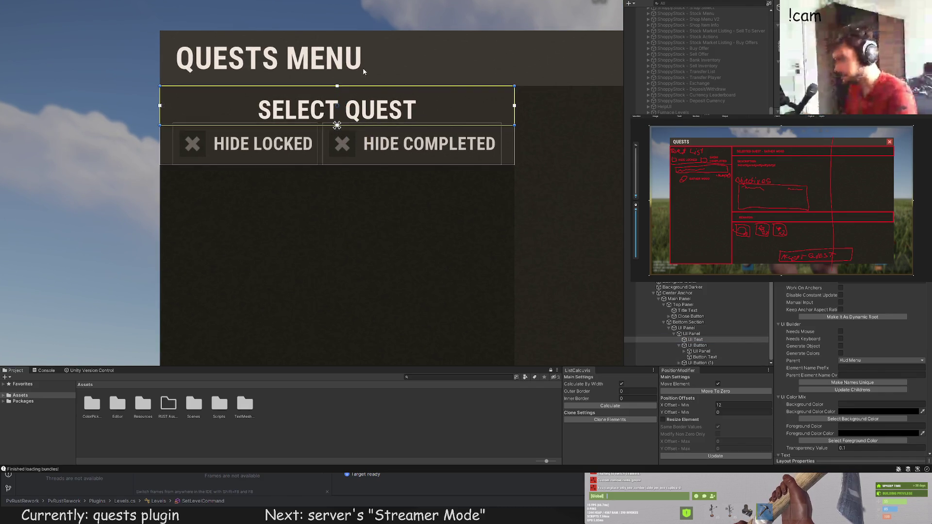
pyautogui.click(363, 71)
pyautogui.scroll(-5, 421, 284)
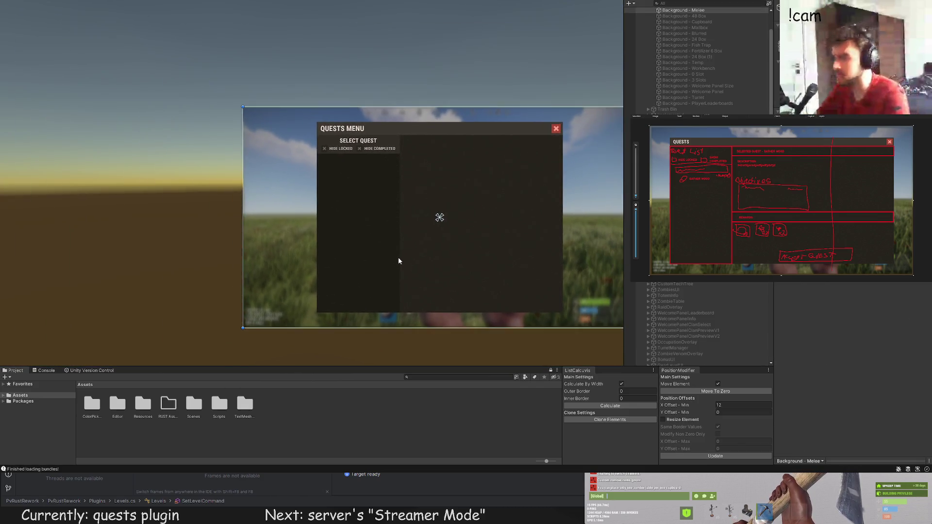
pyautogui.moveTo(399, 258); pyautogui.dragTo(356, 245)
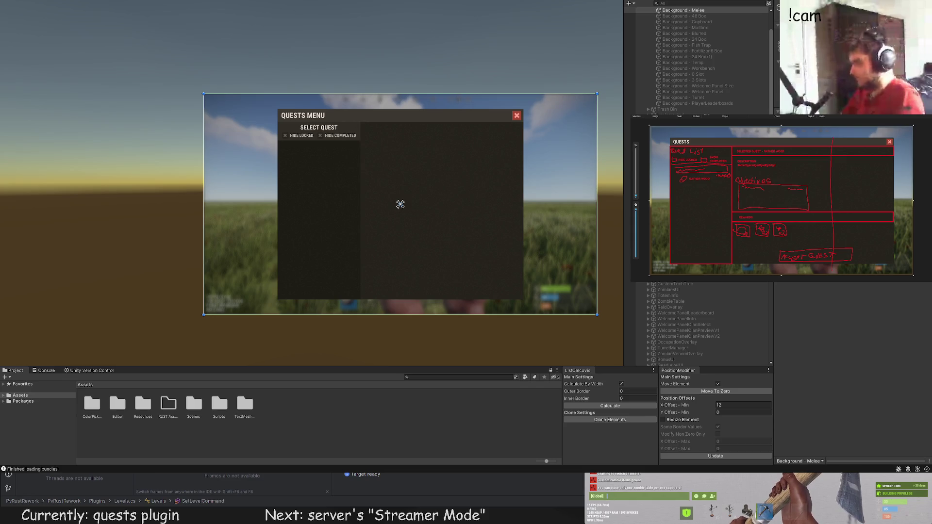
# Step: Select the UI Button and climb its parent UI Panels to the Bottom Section's UI Panel
pyautogui.scroll(3, 400, 204)
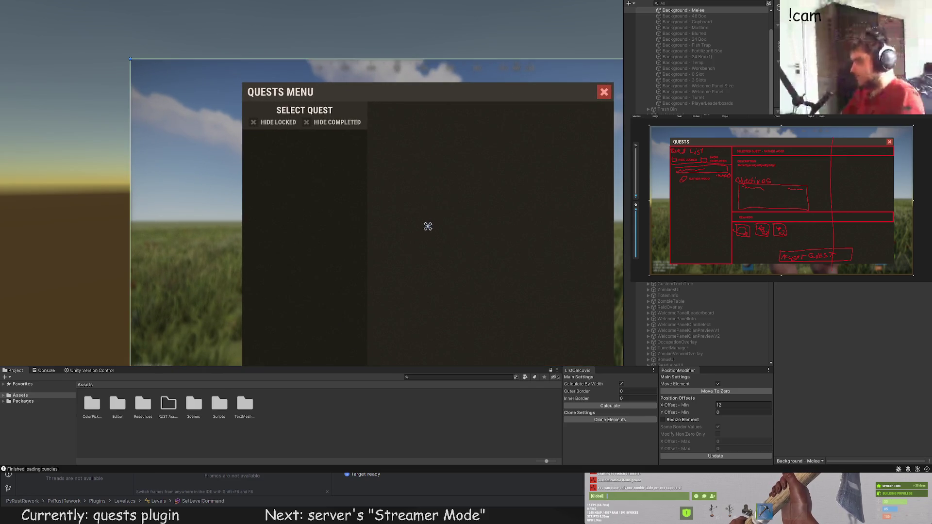
pyautogui.scroll(-5, 699, 320)
pyautogui.click(694, 345)
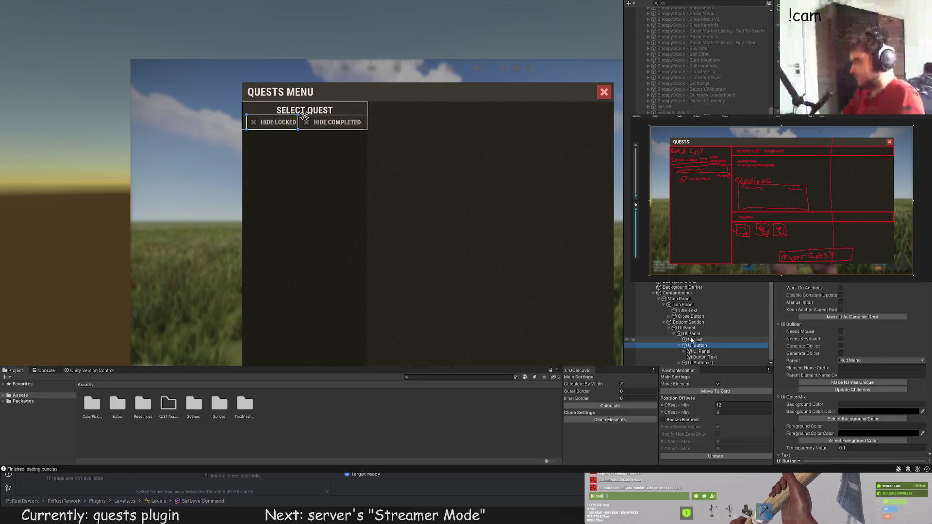
pyautogui.click(691, 335)
pyautogui.click(687, 328)
pyautogui.click(685, 322)
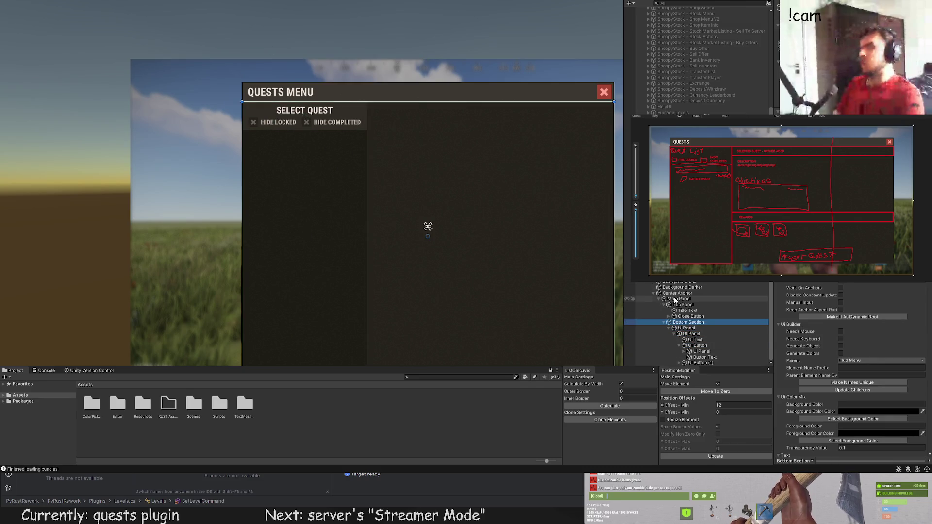
pyautogui.click(686, 327)
# Step: Stretch the UI Panel to fill the SELECT QUEST column and frame the quests menu
pyautogui.scroll(2, 686, 328)
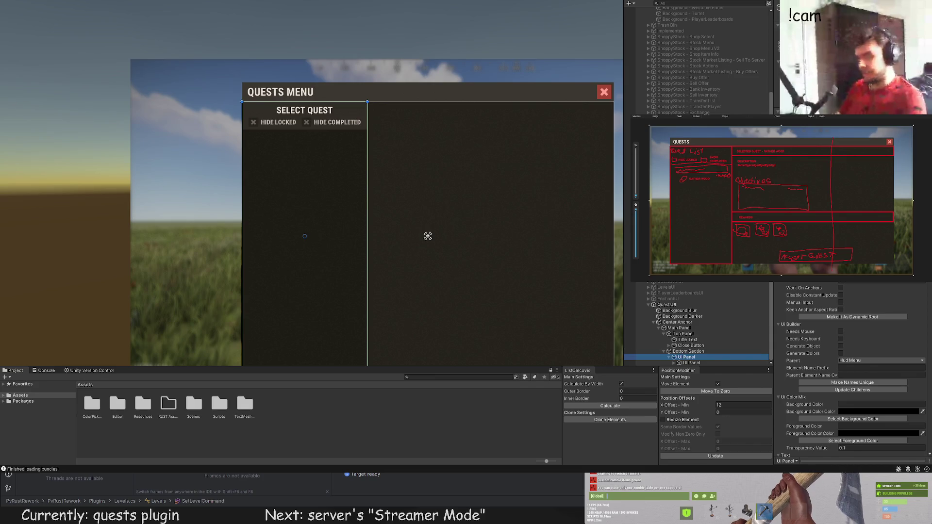
pyautogui.scroll(3, 343, 197)
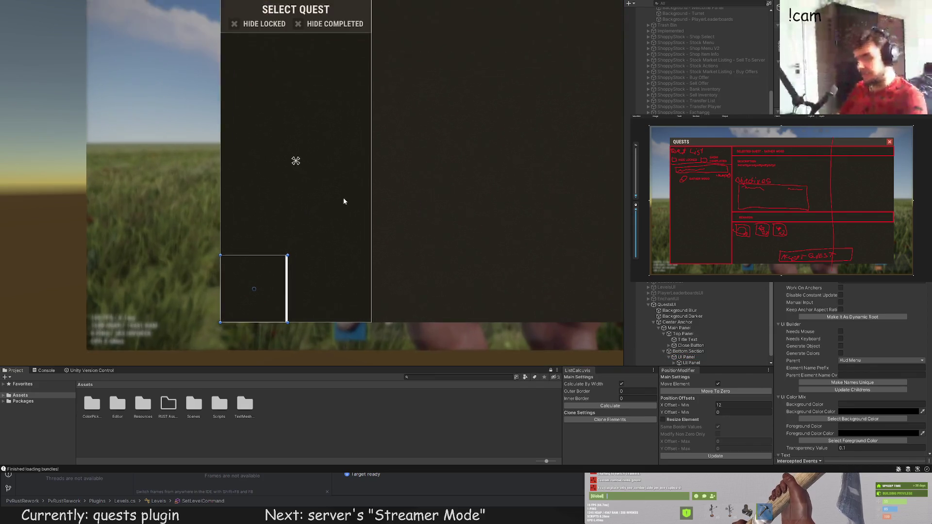
pyautogui.moveTo(285, 256); pyautogui.dragTo(372, 24)
pyautogui.scroll(5, 372, 23)
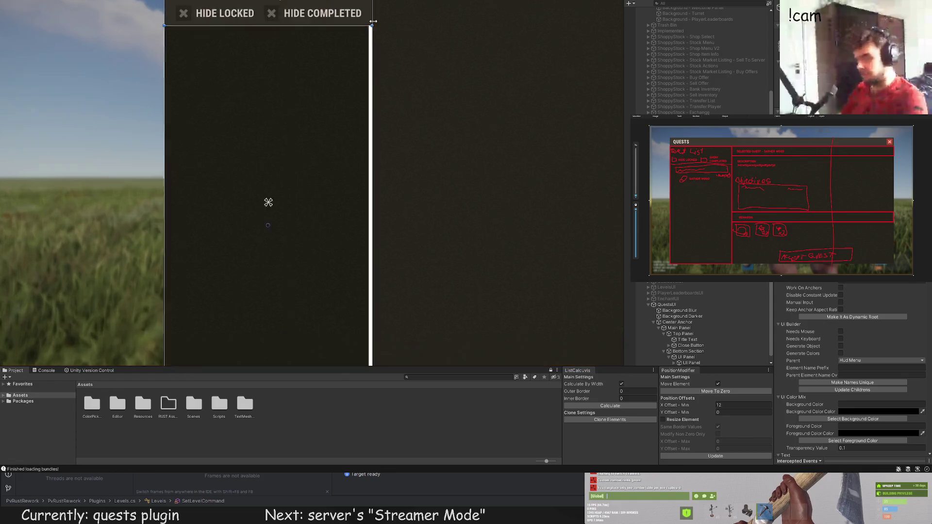
pyautogui.press('f')
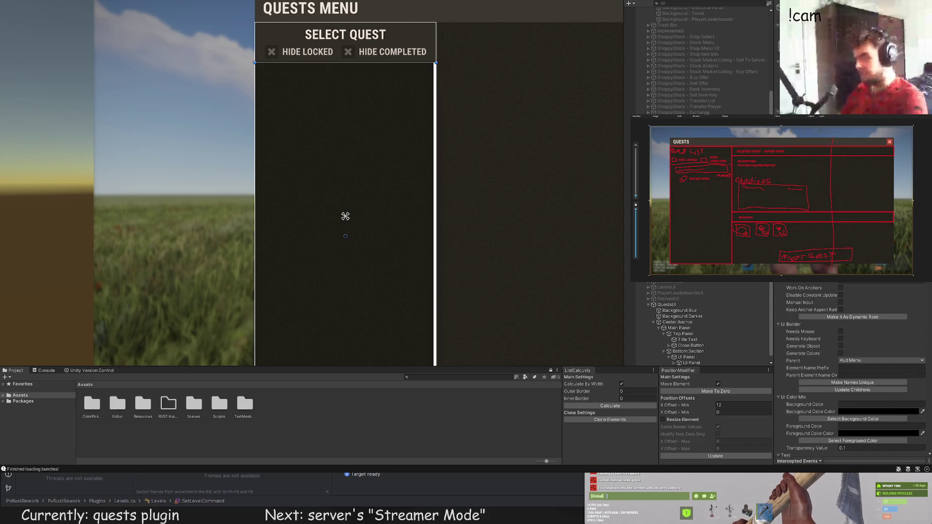
pyautogui.scroll(-2, 850, 389)
pyautogui.scroll(-1, 673, 316)
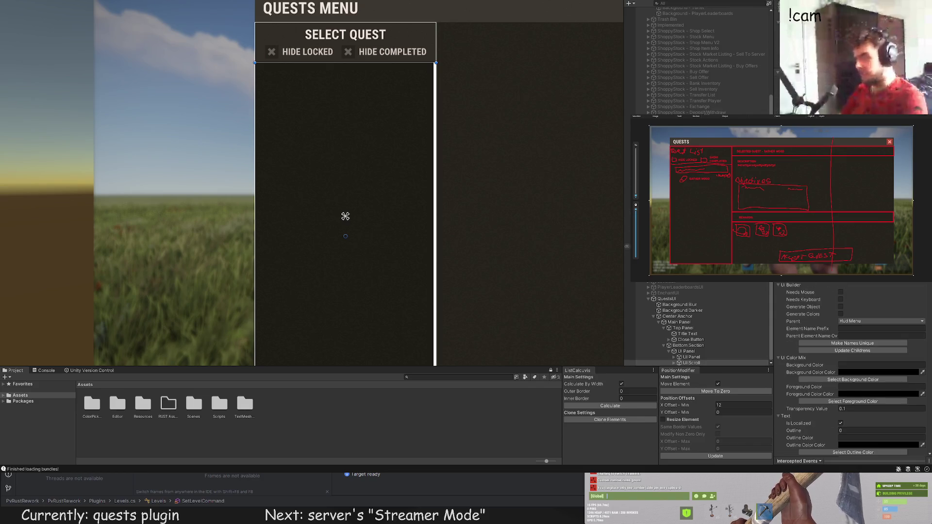
# Step: Expand PlayerLeaderboardsUI down through its Center Anchor and Main Panel for reference
pyautogui.click(649, 293)
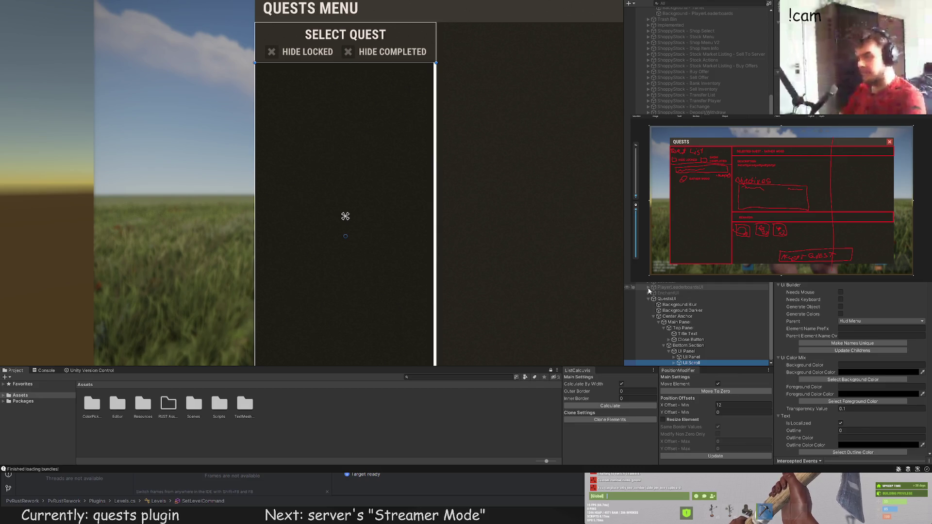
pyautogui.click(648, 287)
pyautogui.click(654, 304)
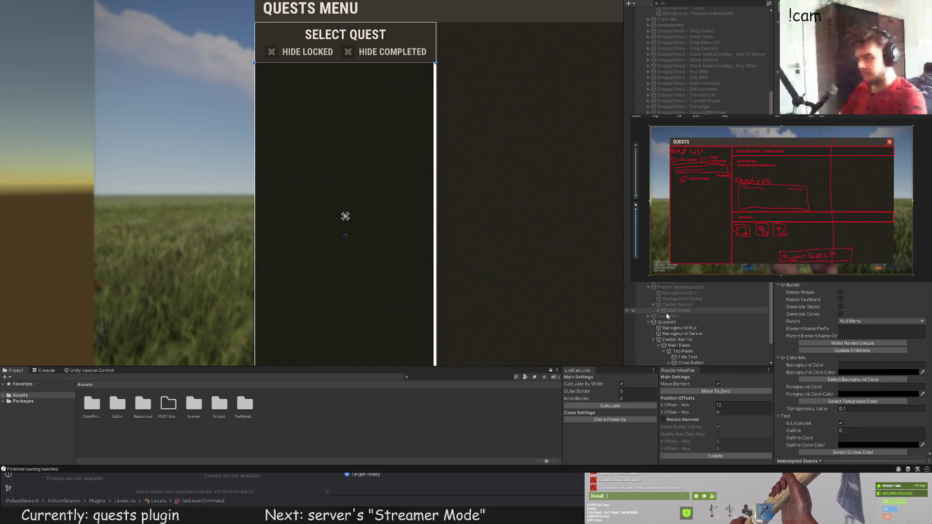
pyautogui.click(660, 310)
pyautogui.scroll(-2, 666, 309)
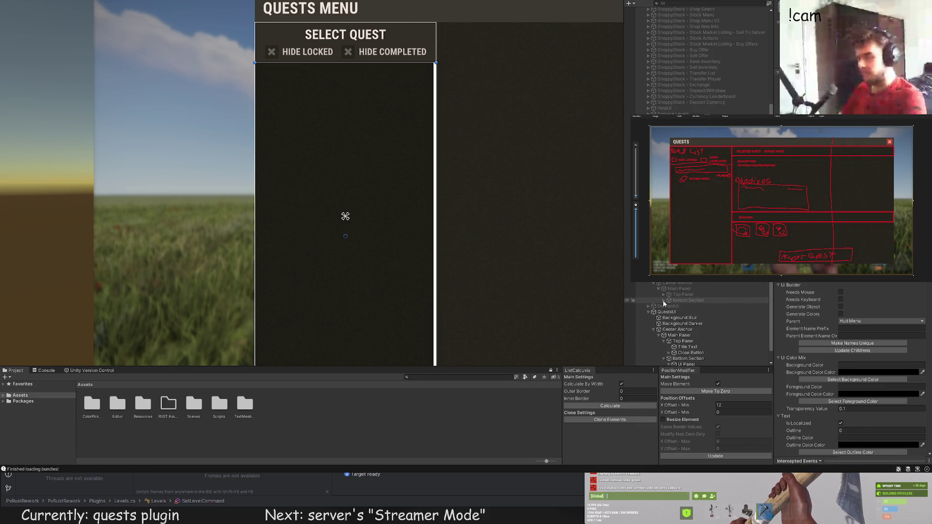
# Step: Inspect the Leaderboard Scroll and EnchantUI's Enchantments Scroll settings for reference
pyautogui.click(663, 300)
pyautogui.click(696, 307)
pyautogui.scroll(-4, 892, 309)
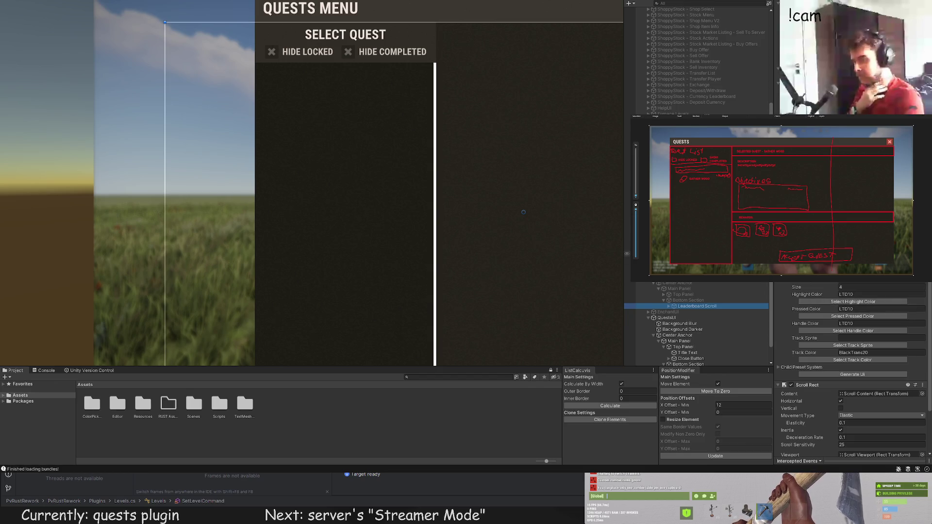
pyautogui.click(649, 312)
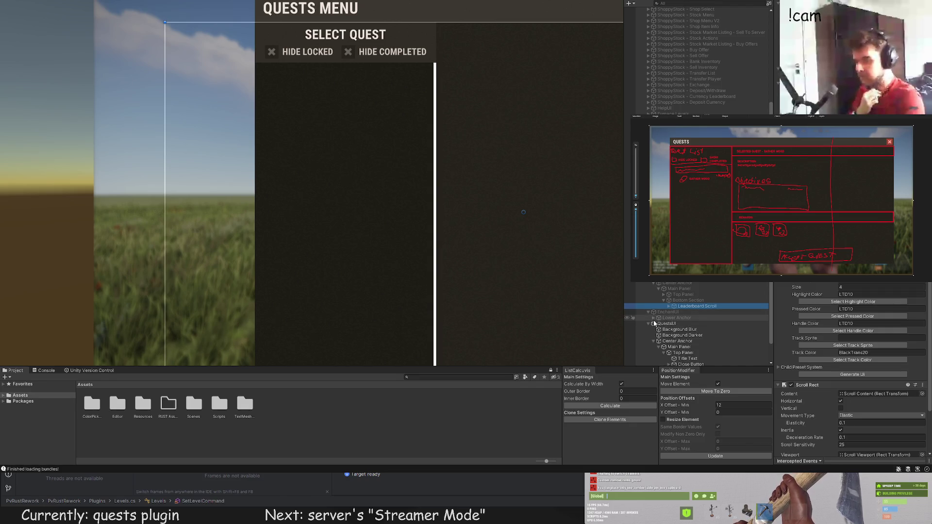
pyautogui.click(653, 318)
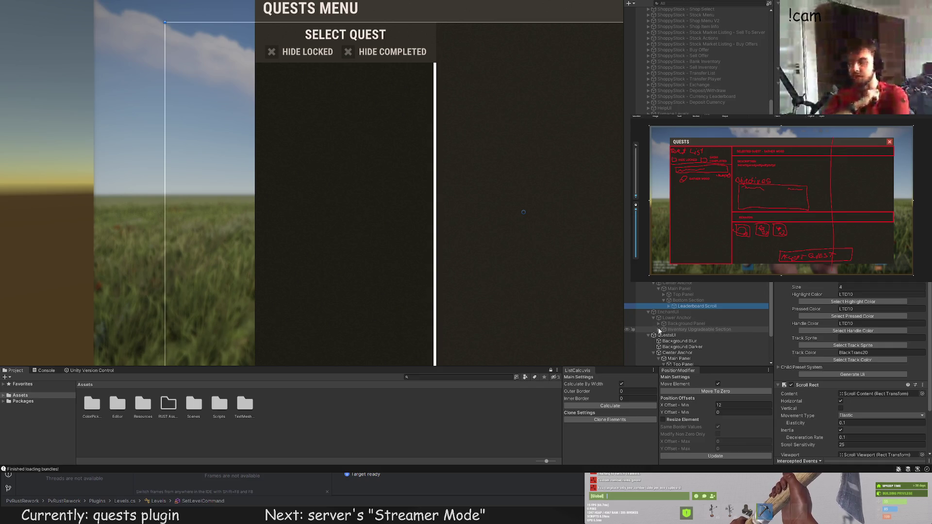
pyautogui.click(658, 324)
pyautogui.scroll(-4, 670, 335)
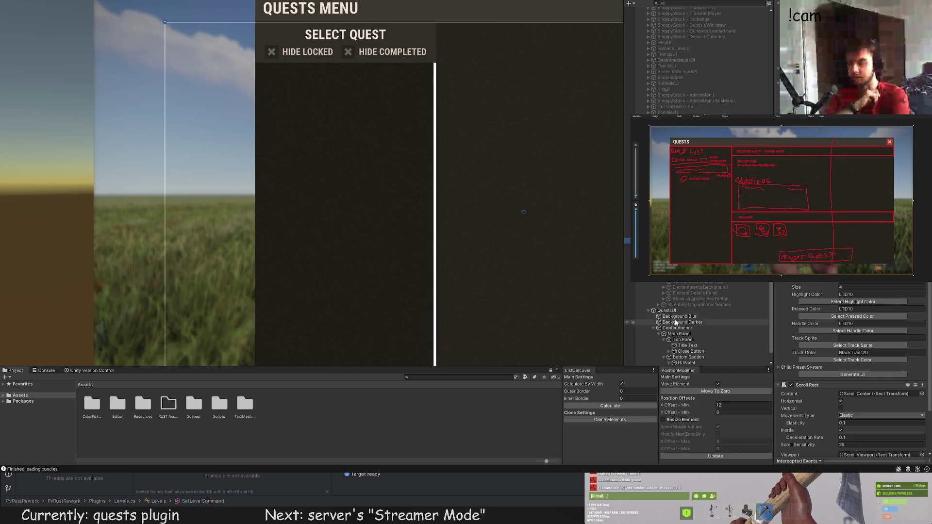
pyautogui.click(664, 287)
pyautogui.click(676, 293)
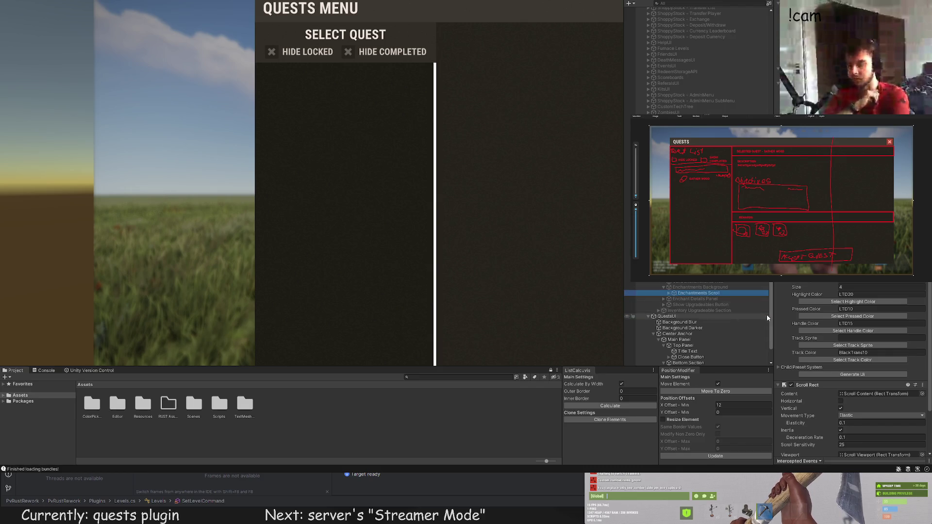
pyautogui.scroll(-1, 739, 298)
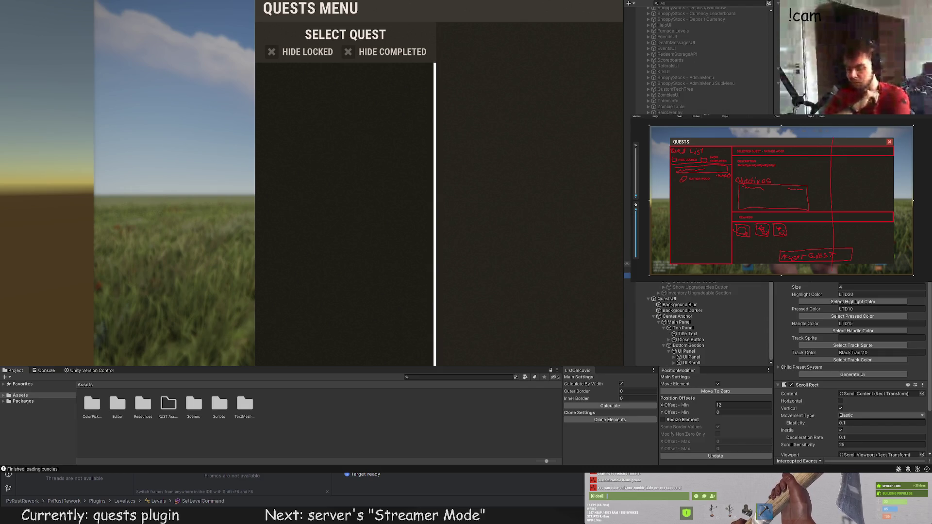
# Step: Give the quest list's UI Scroll LTD20 highlight, LTD10 pressed, LTD15 handle colours and a track colour
pyautogui.click(691, 362)
pyautogui.click(853, 301)
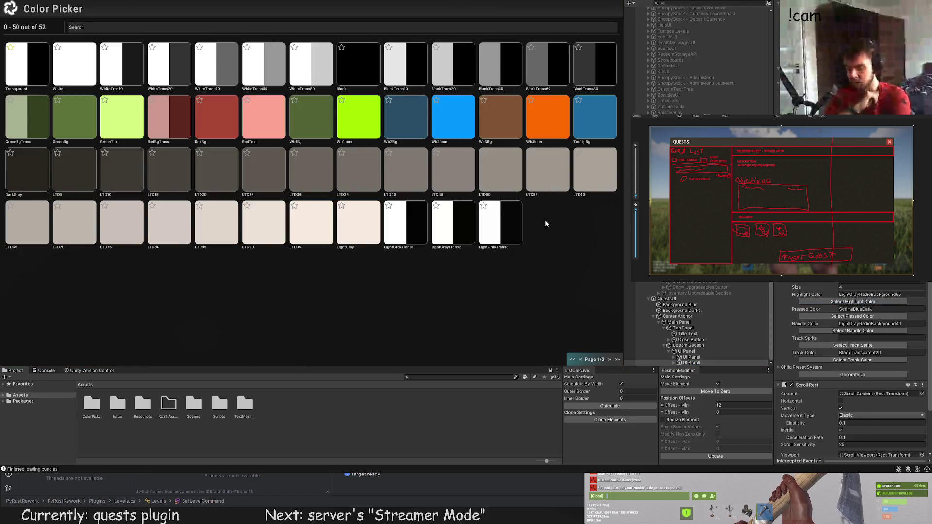
pyautogui.click(210, 180)
pyautogui.click(853, 316)
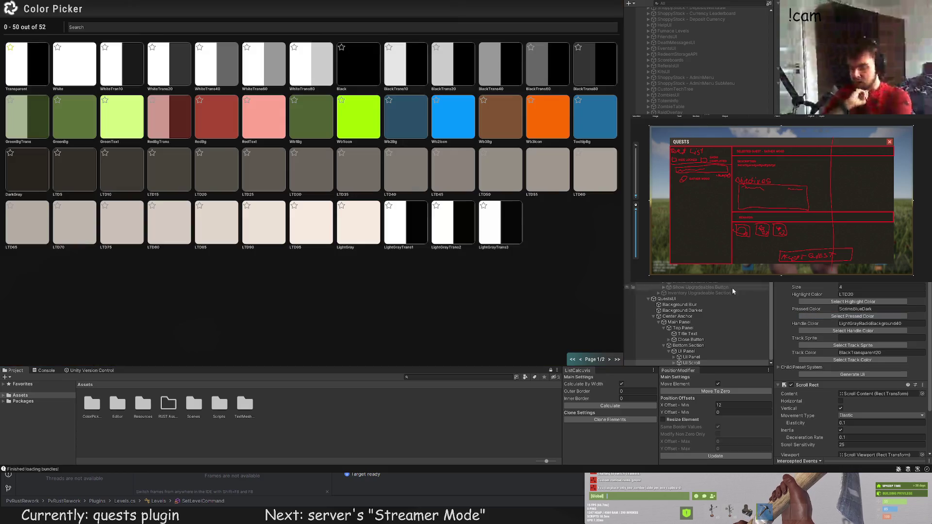
pyautogui.click(104, 168)
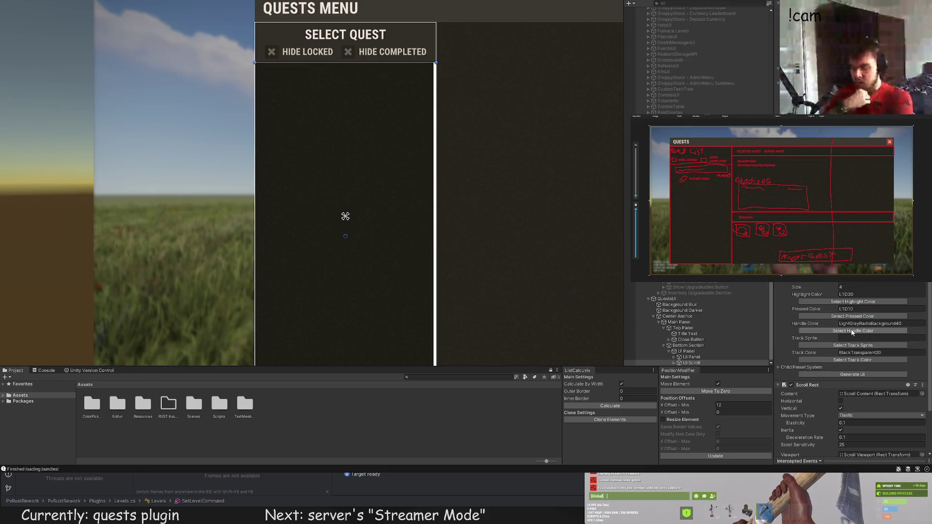
pyautogui.click(854, 331)
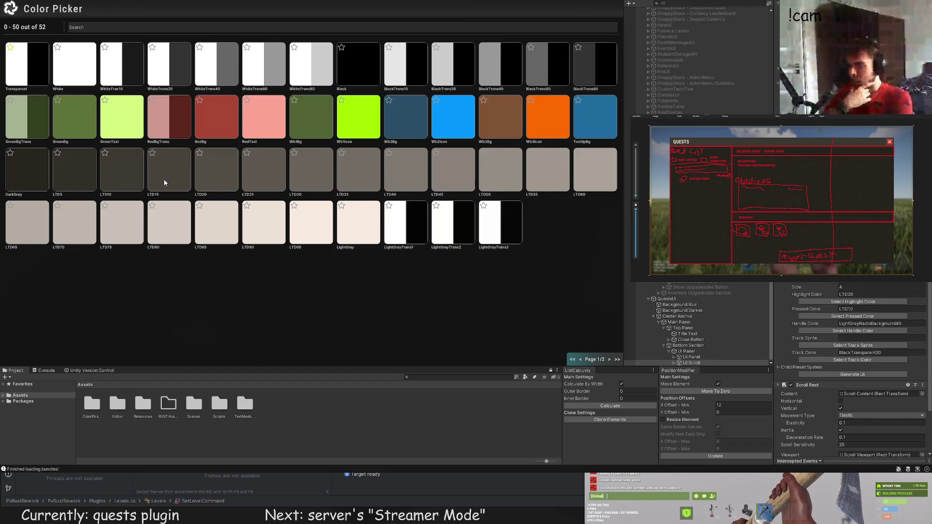
pyautogui.click(164, 179)
pyautogui.click(853, 360)
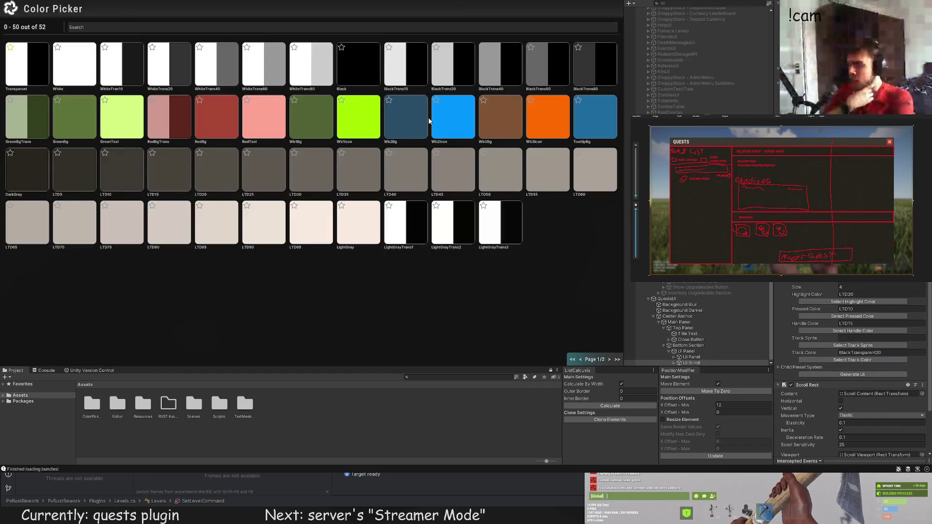
pyautogui.click(457, 170)
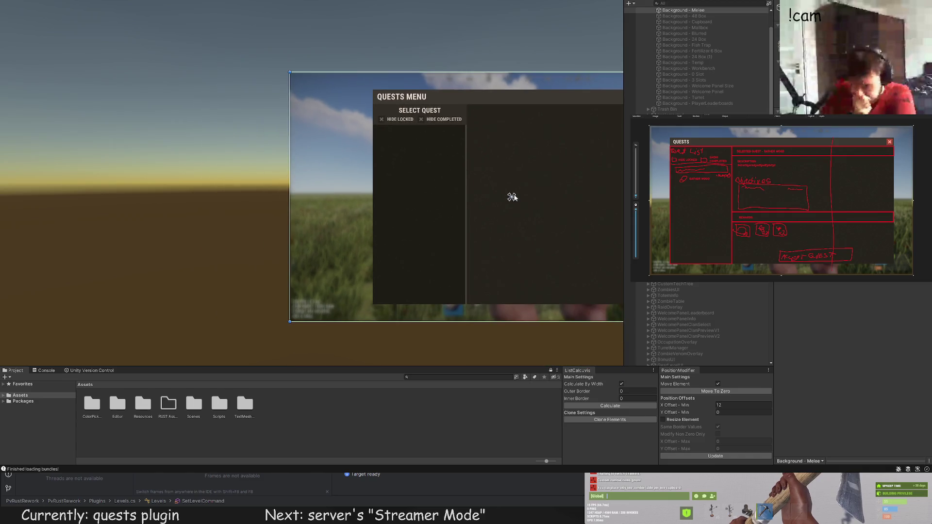
# Step: Drill down from UI Scroll through Scroll Viewport to select and frame Scroll Content
pyautogui.click(674, 363)
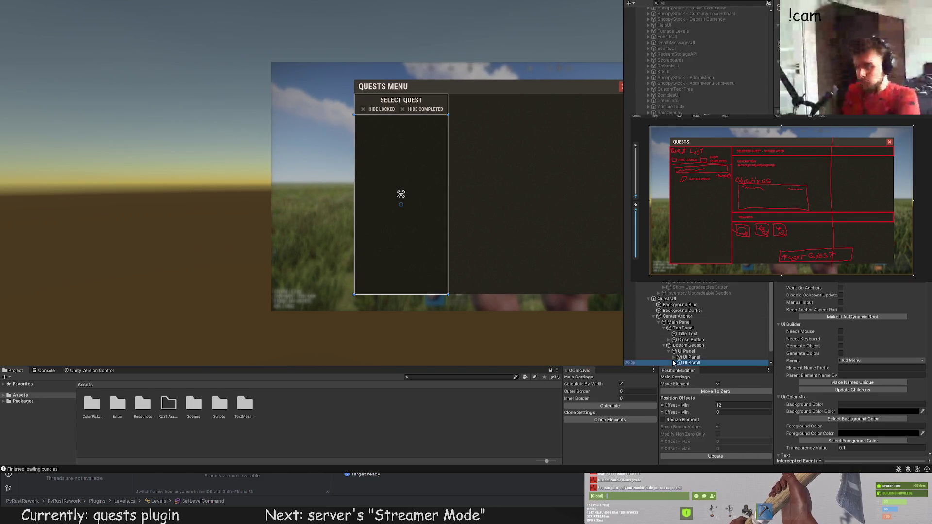
pyautogui.click(674, 364)
pyautogui.click(679, 352)
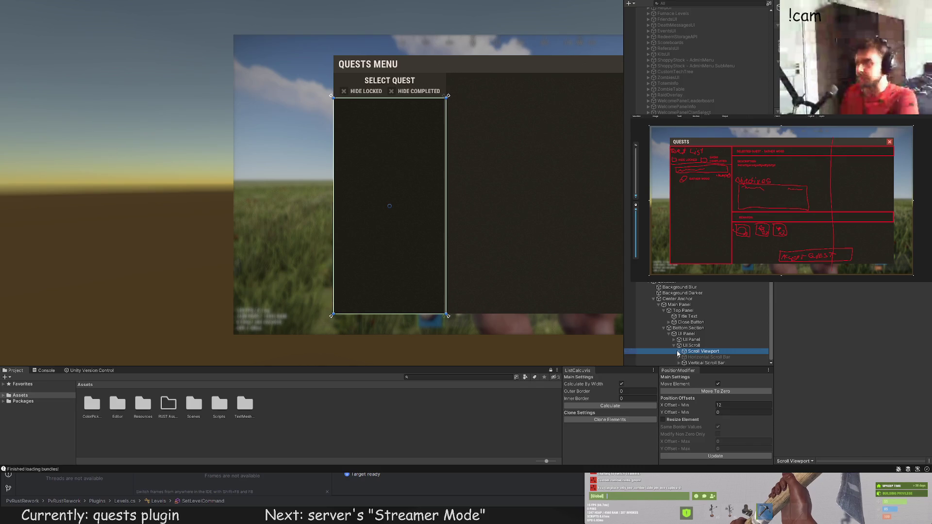
pyautogui.click(678, 351)
pyautogui.click(708, 357)
pyautogui.press('f')
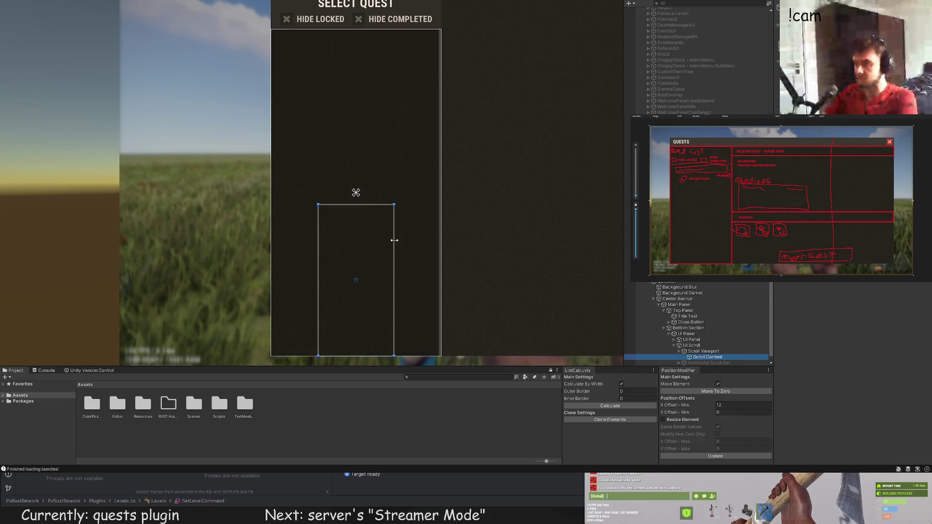
# Step: Widen Scroll Content to the column's left and right edges
pyautogui.moveTo(394, 240); pyautogui.dragTo(441, 244)
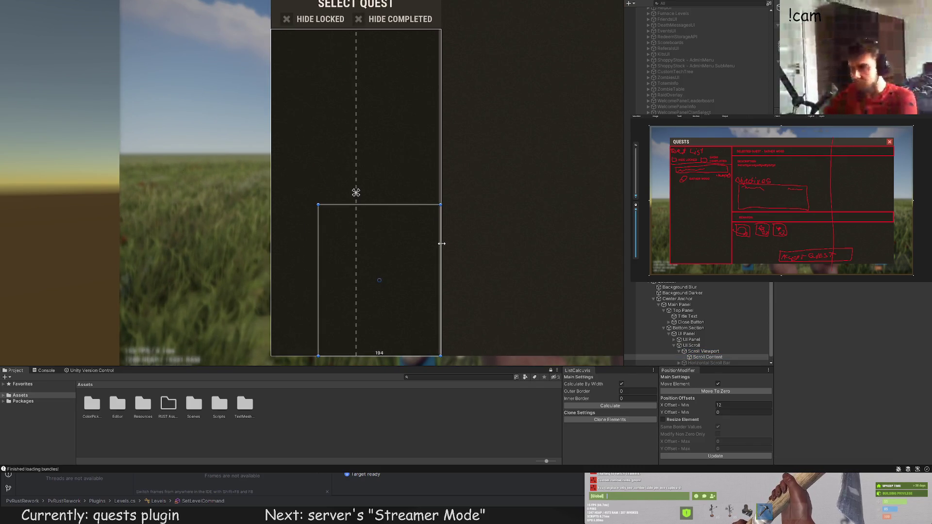
pyautogui.scroll(3, 441, 241)
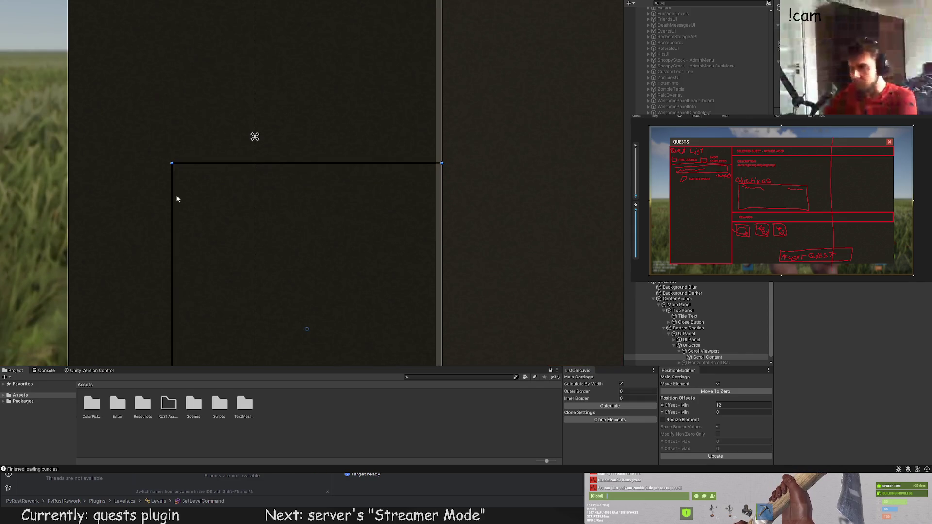
pyautogui.moveTo(171, 191); pyautogui.dragTo(68, 186)
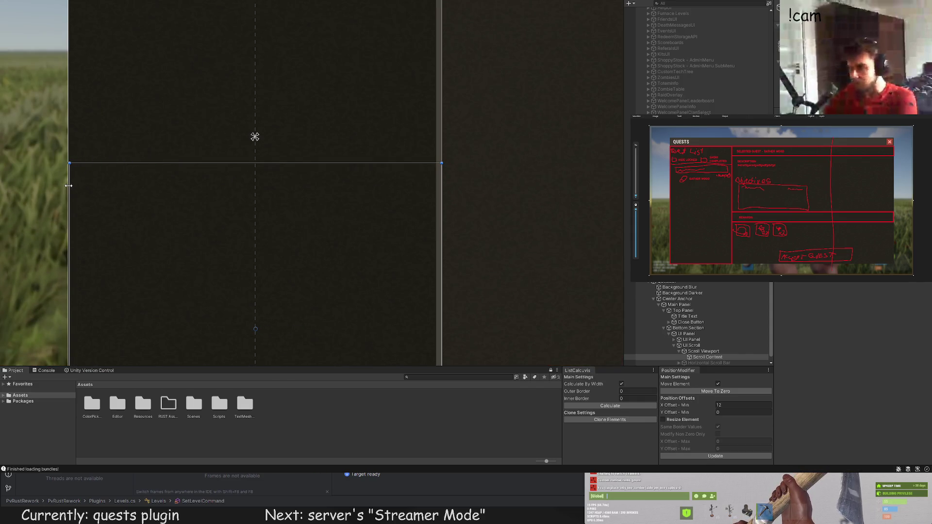
pyautogui.scroll(-2, 108, 189)
pyautogui.scroll(-1, 238, 272)
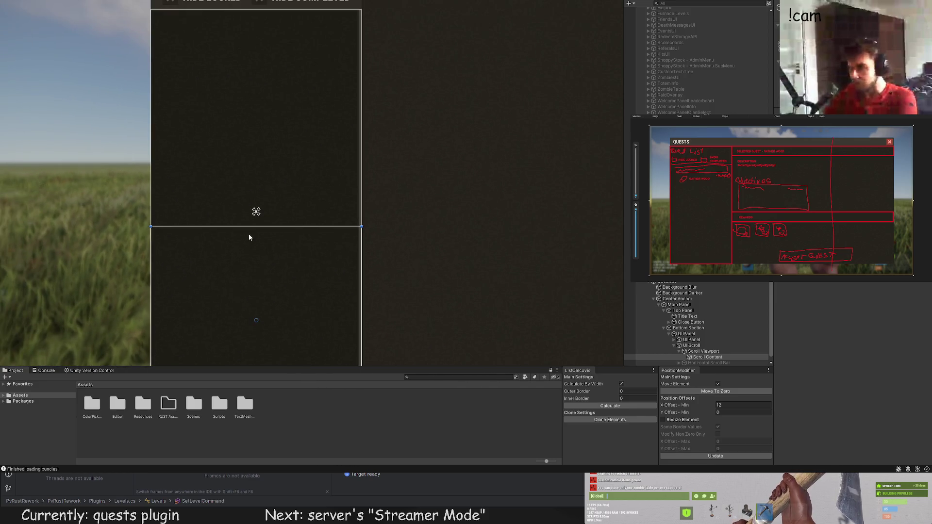
# Step: Stretch Scroll Content up to the toggles and down to the panel bottom
pyautogui.moveTo(248, 227); pyautogui.dragTo(241, 2)
pyautogui.scroll(3, 227, 54)
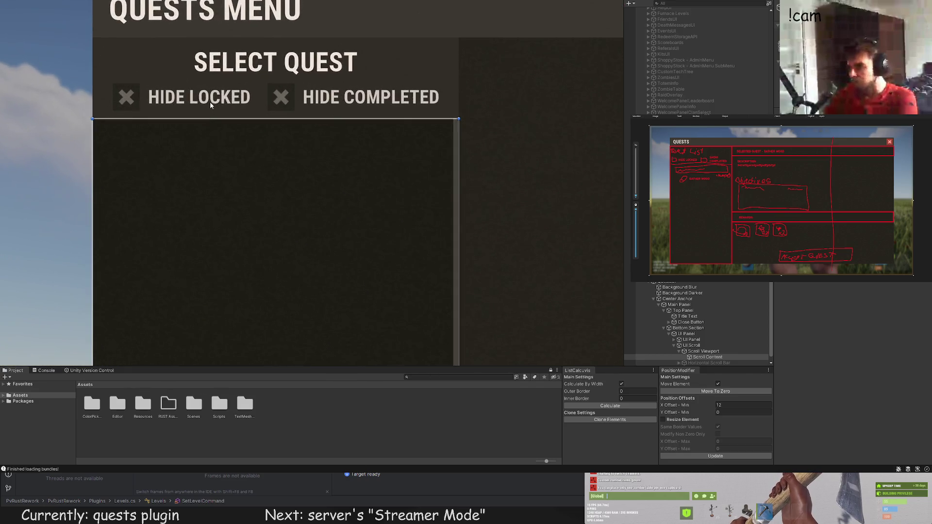
pyautogui.scroll(-4, 210, 101)
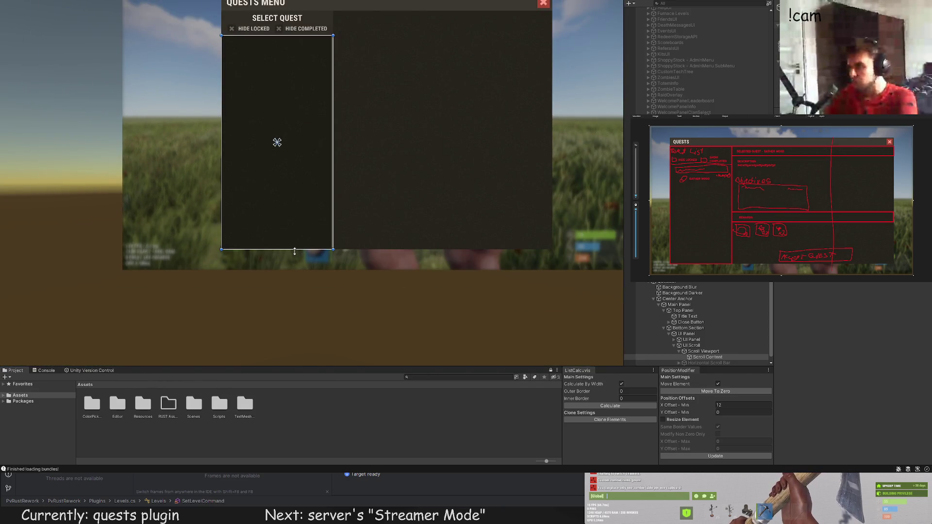
pyautogui.moveTo(295, 252); pyautogui.dragTo(290, 384)
pyautogui.scroll(-4, 413, 311)
pyautogui.scroll(3, 437, 214)
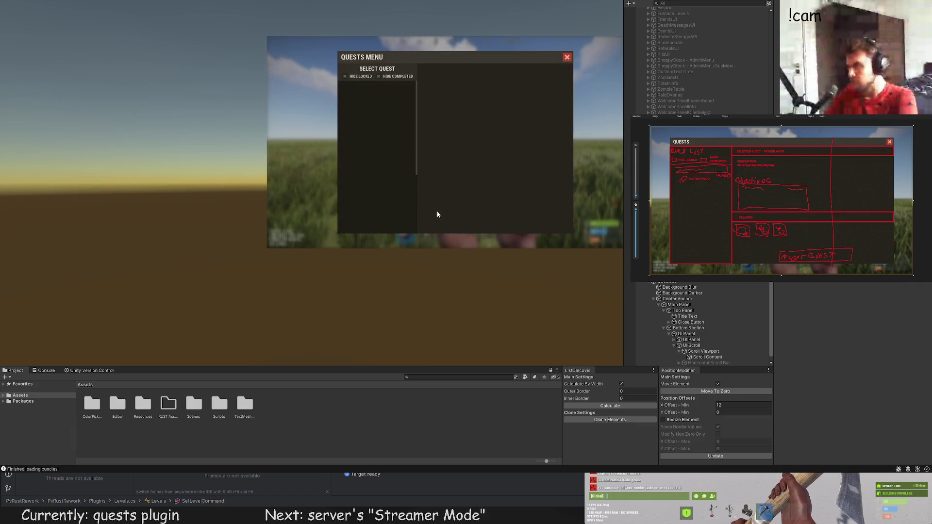
pyautogui.scroll(2, 381, 216)
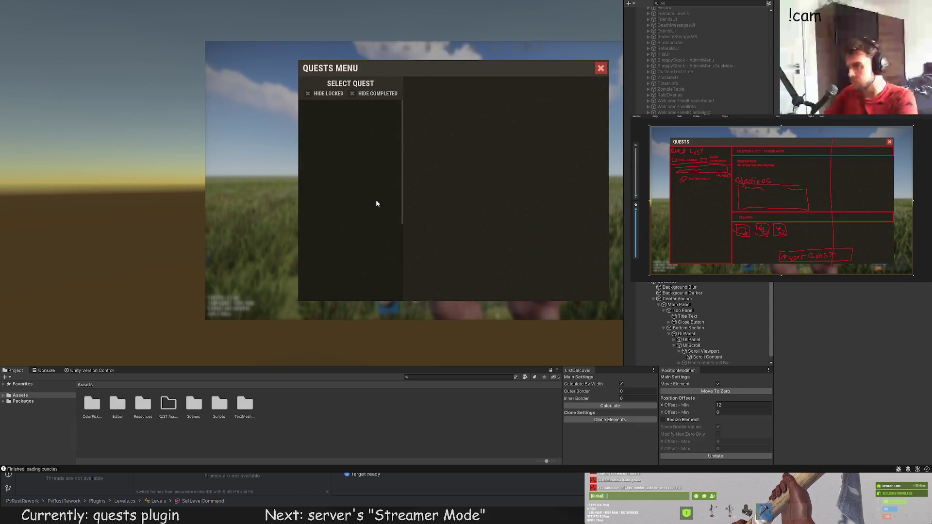
pyautogui.moveTo(370, 193)
pyautogui.mouseDown()
pyautogui.moveTo(305, 237)
pyautogui.moveTo(262, 198)
pyautogui.mouseUp()
pyautogui.scroll(1, 287, 213)
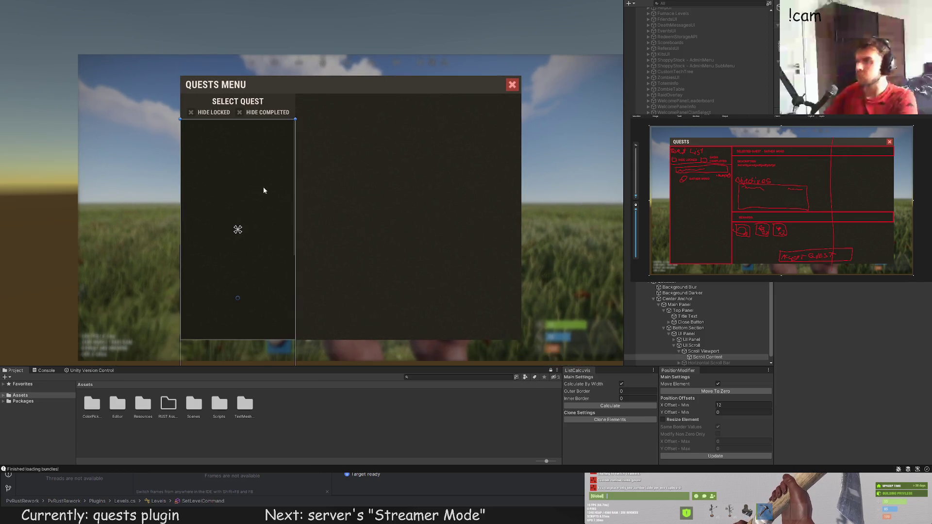
pyautogui.scroll(-1, 732, 312)
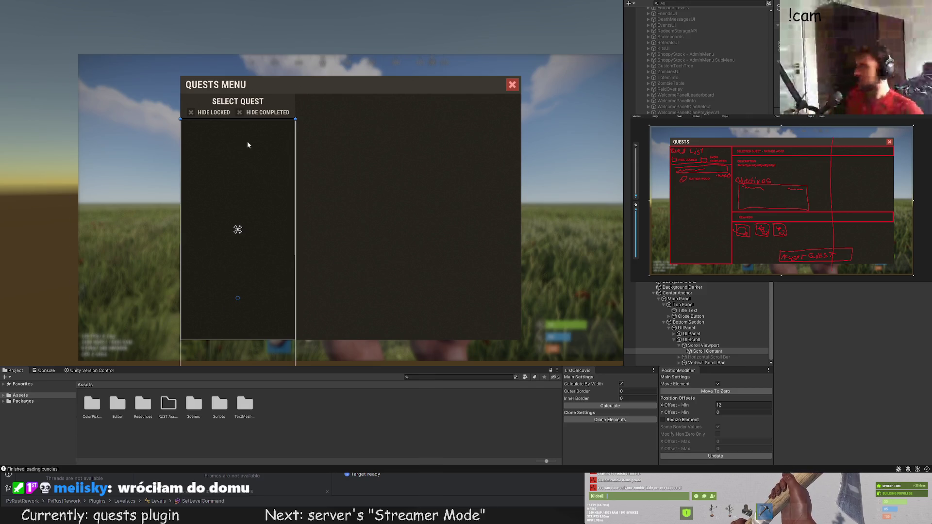
pyautogui.scroll(3, 249, 150)
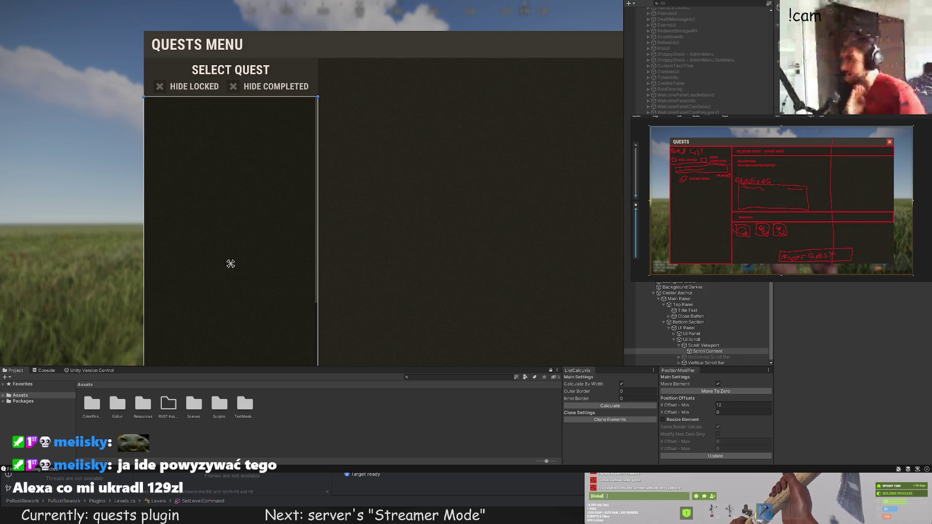
pyautogui.scroll(2, 187, 239)
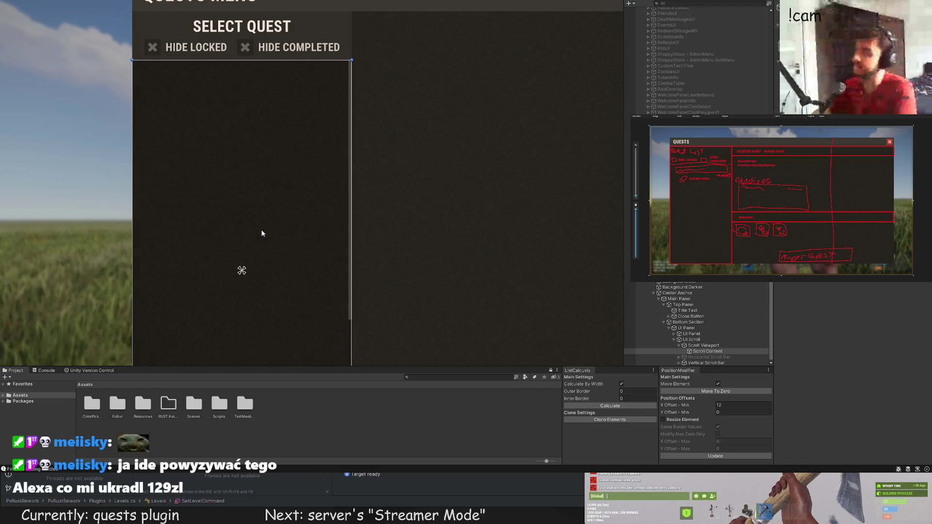
pyautogui.press('Down')
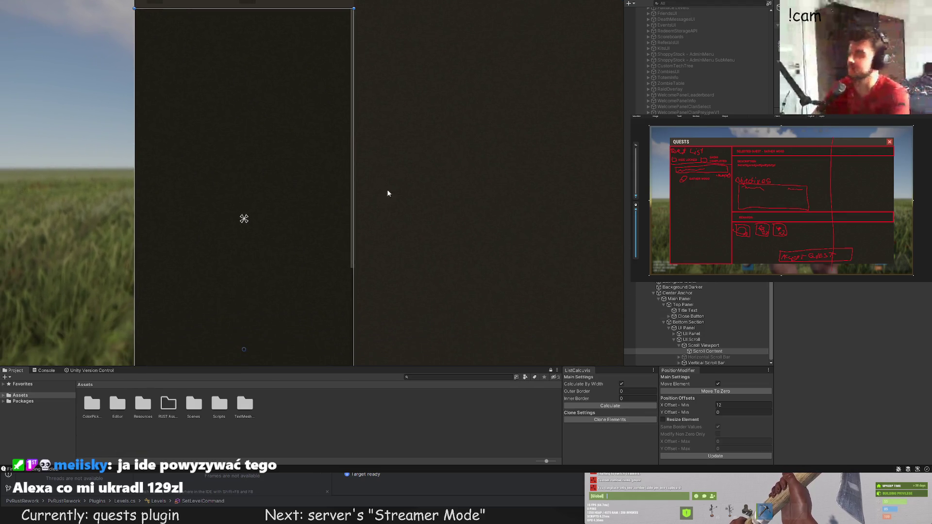
pyautogui.scroll(-1, 365, 159)
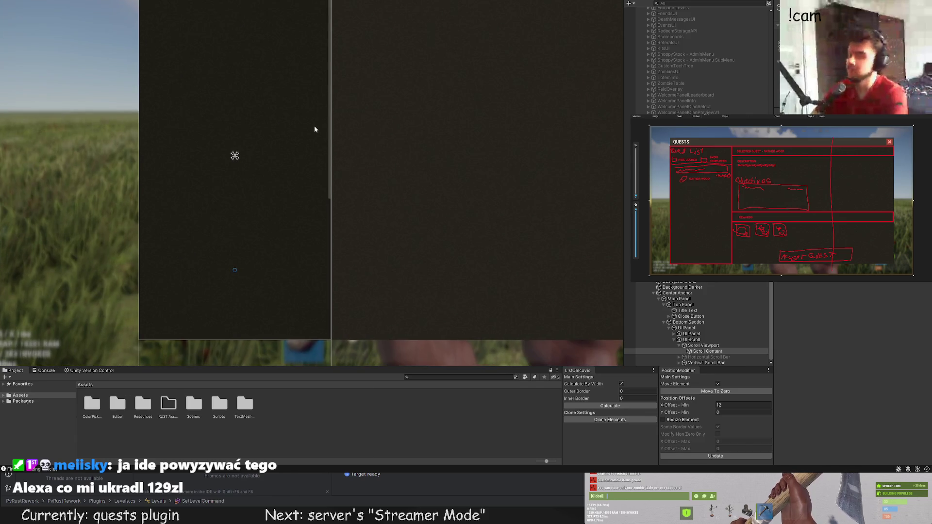
pyautogui.scroll(-1, 296, 165)
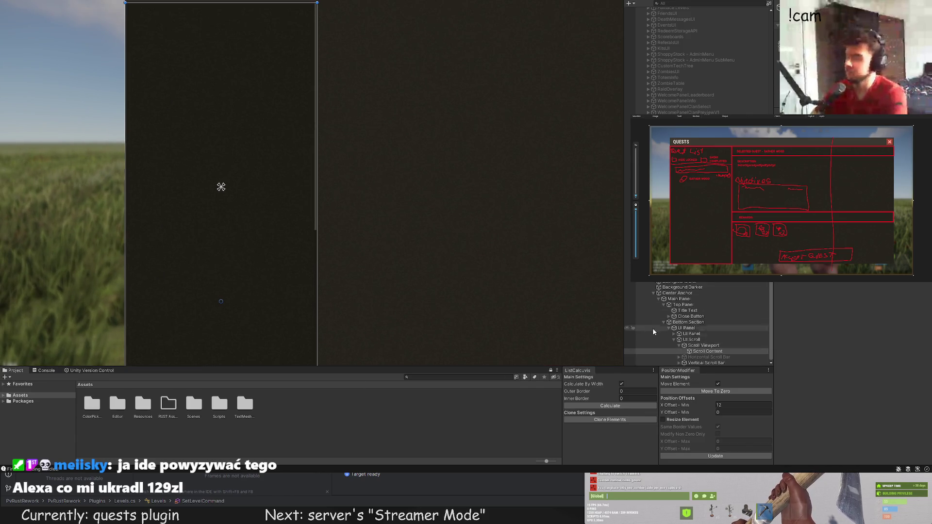
pyautogui.press('Up')
pyautogui.press('Up')
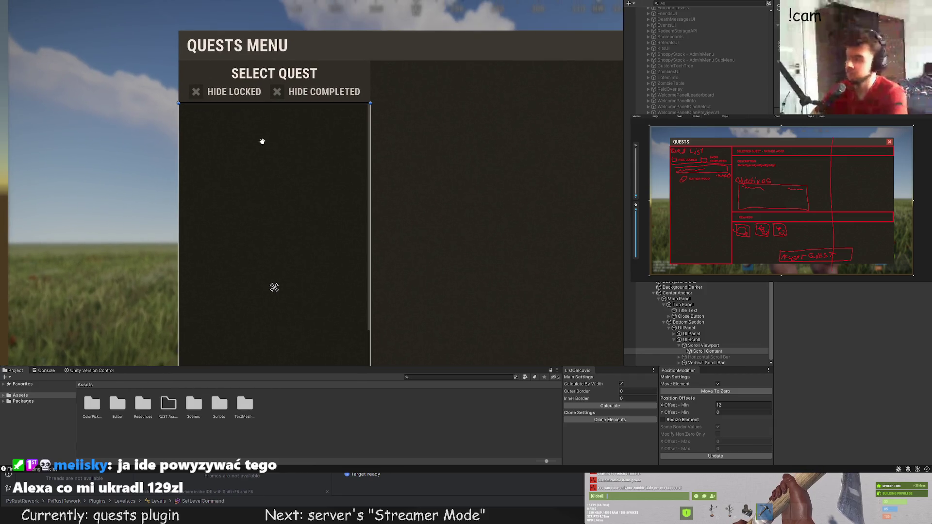
pyautogui.scroll(1, 270, 119)
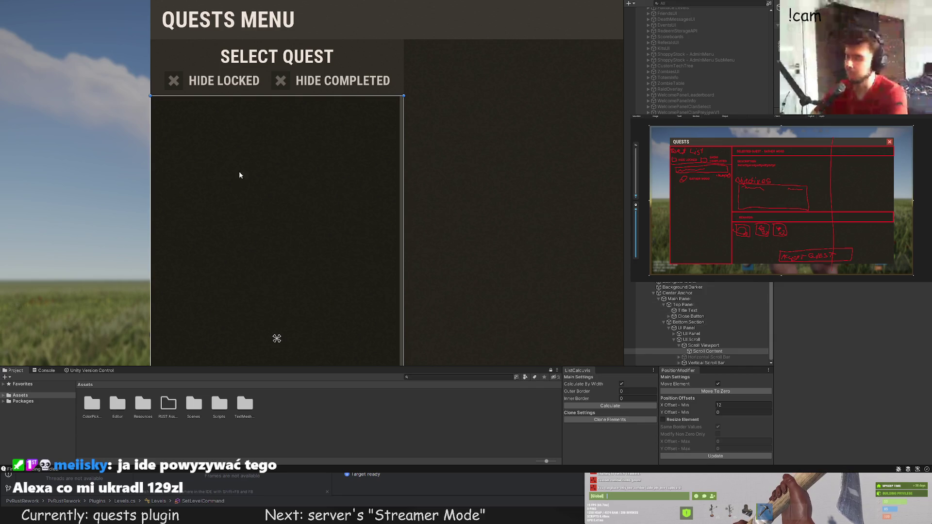
pyautogui.press('Down')
pyautogui.scroll(-1, 277, 178)
pyautogui.press('Right')
pyautogui.press('Down')
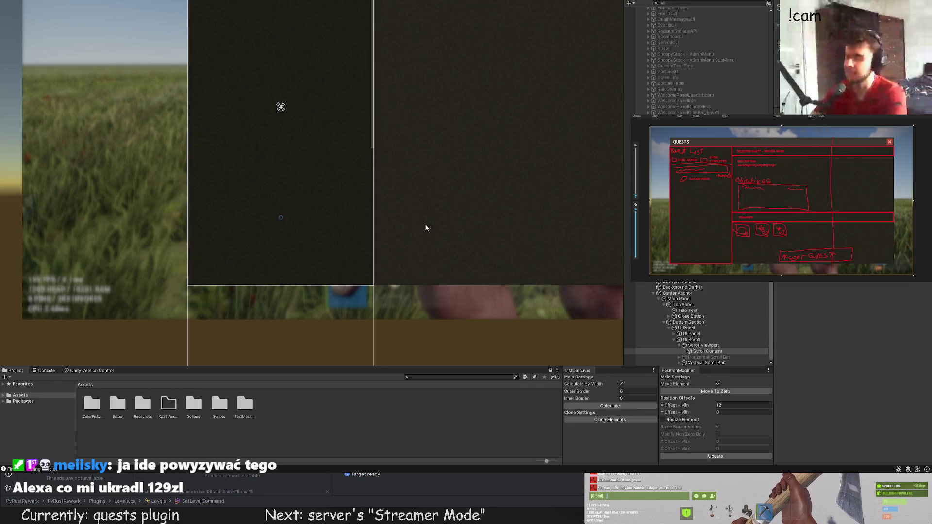
pyautogui.scroll(-1, 397, 214)
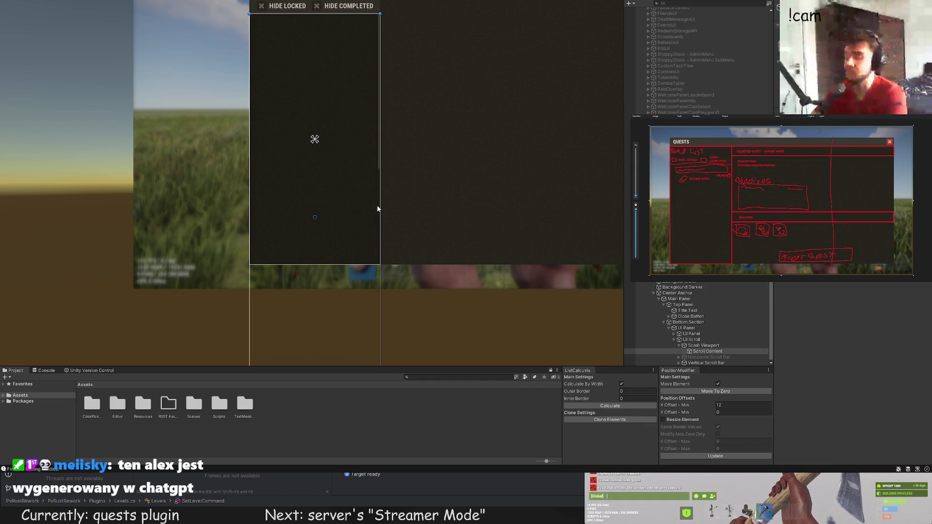
pyautogui.scroll(1, 362, 172)
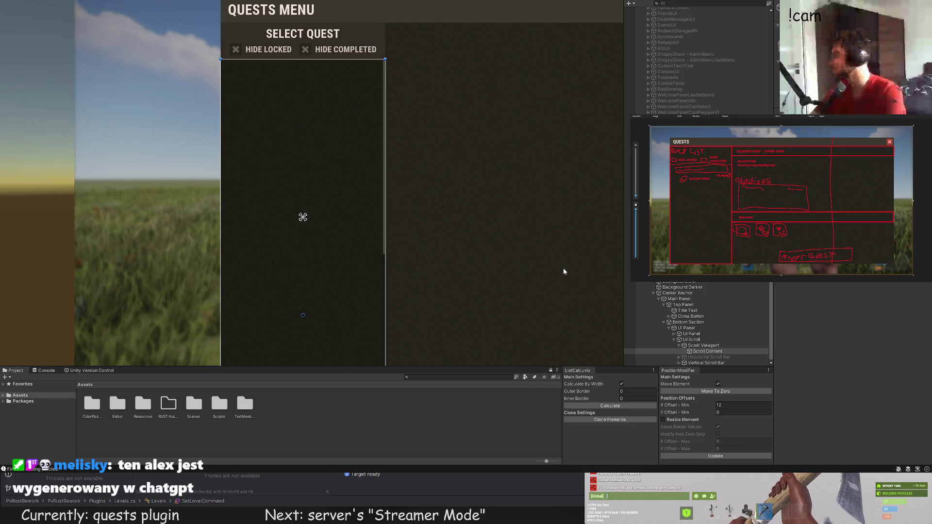
pyautogui.scroll(5, 289, 149)
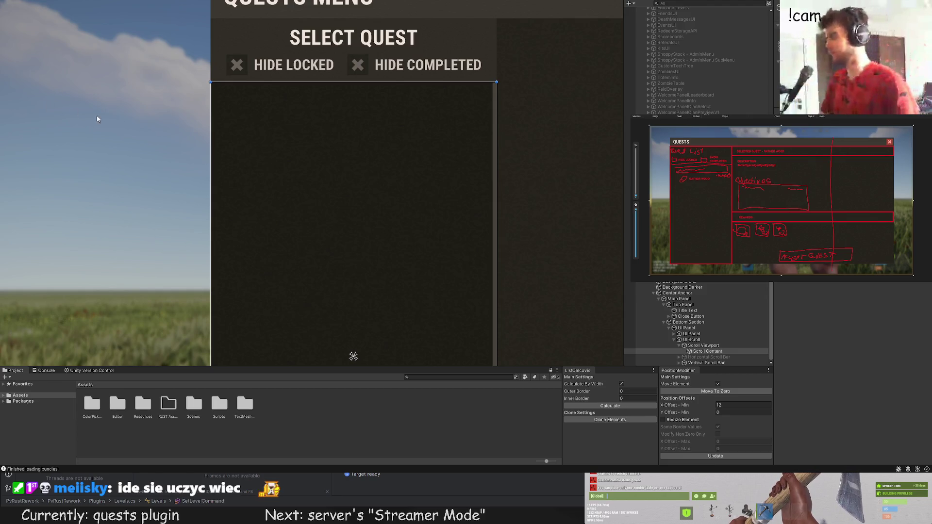
pyautogui.press('f')
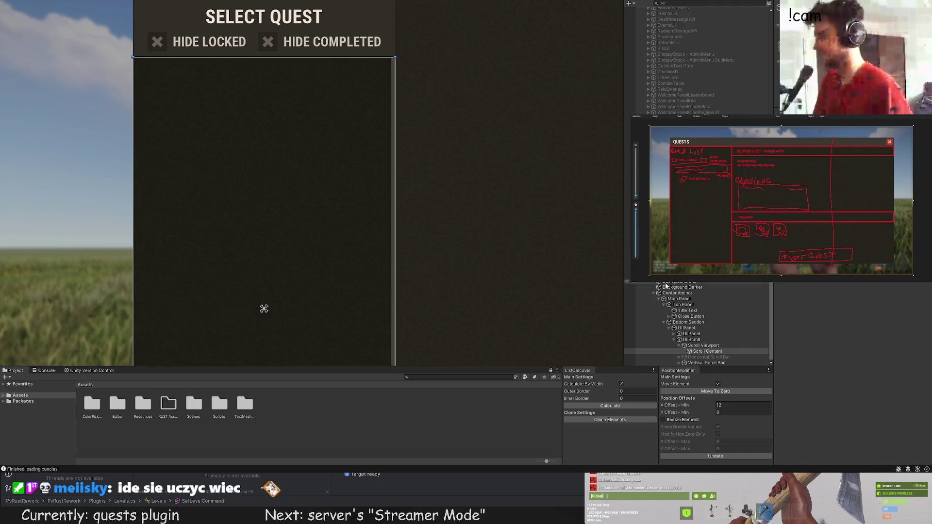
pyautogui.scroll(-2, 302, 146)
pyautogui.moveTo(302, 160); pyautogui.dragTo(271, 96)
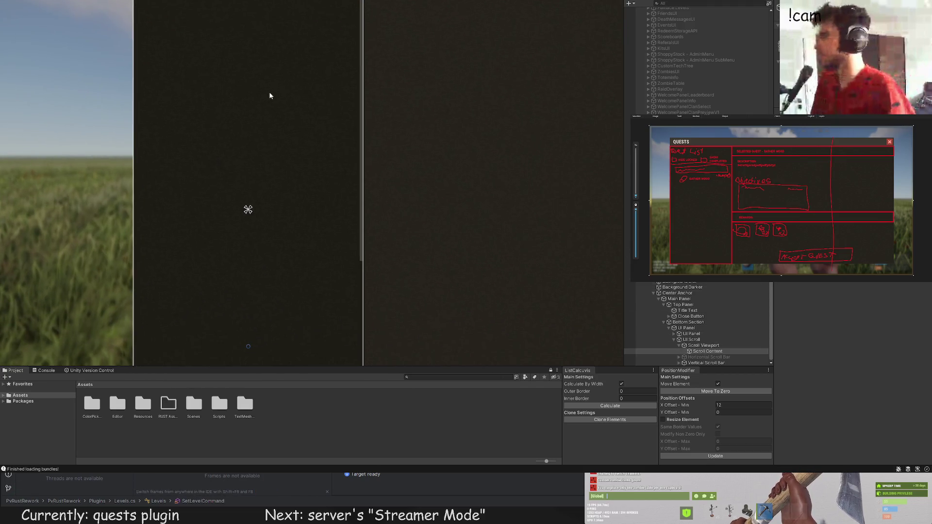
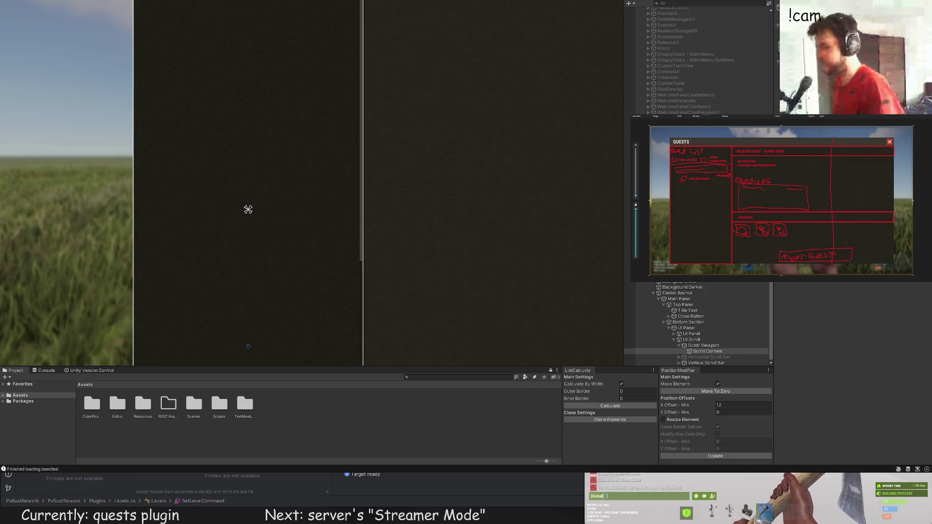
# Step: Select the Scroll Content object in the Hierarchy and frame it in the Scene view
pyautogui.scroll(-5, 362, 257)
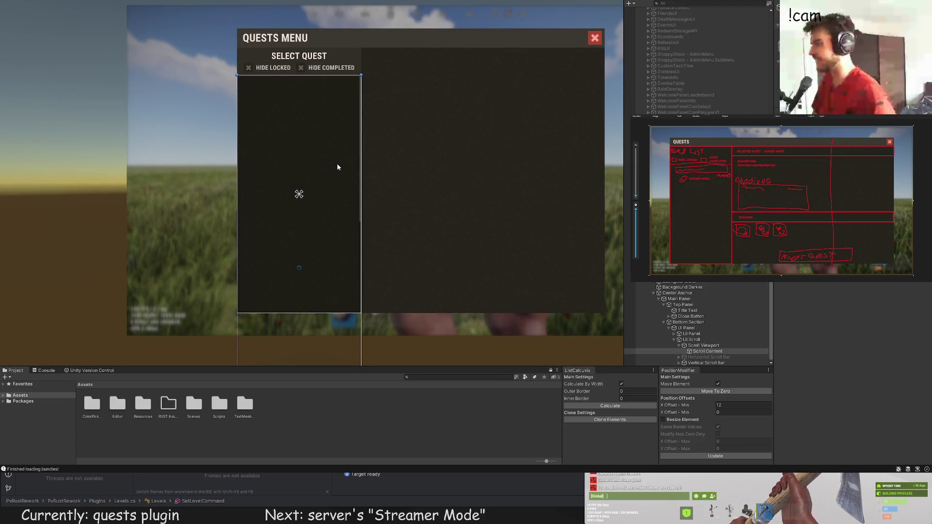
pyautogui.moveTo(288, 180)
pyautogui.mouseDown()
pyautogui.moveTo(306, 197)
pyautogui.moveTo(306, 146)
pyautogui.moveTo(318, 213)
pyautogui.mouseUp()
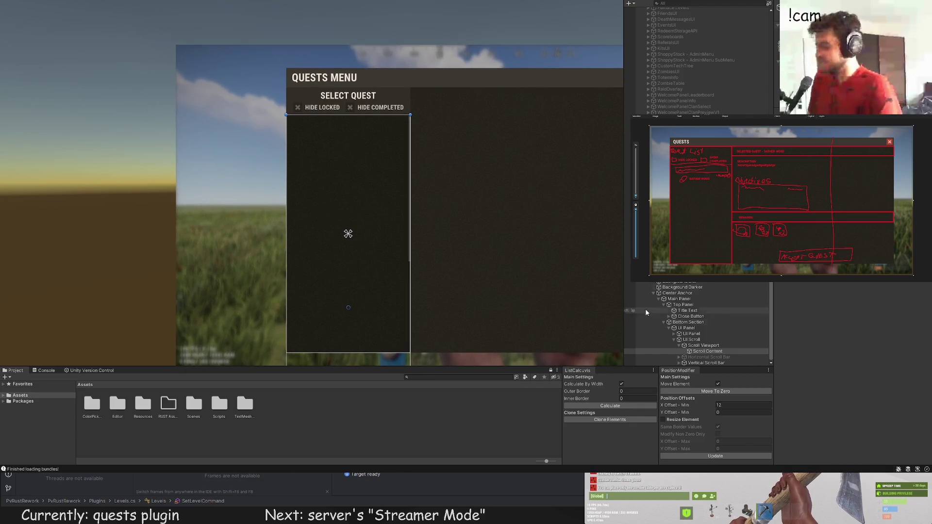
pyautogui.click(705, 351)
pyautogui.press('f')
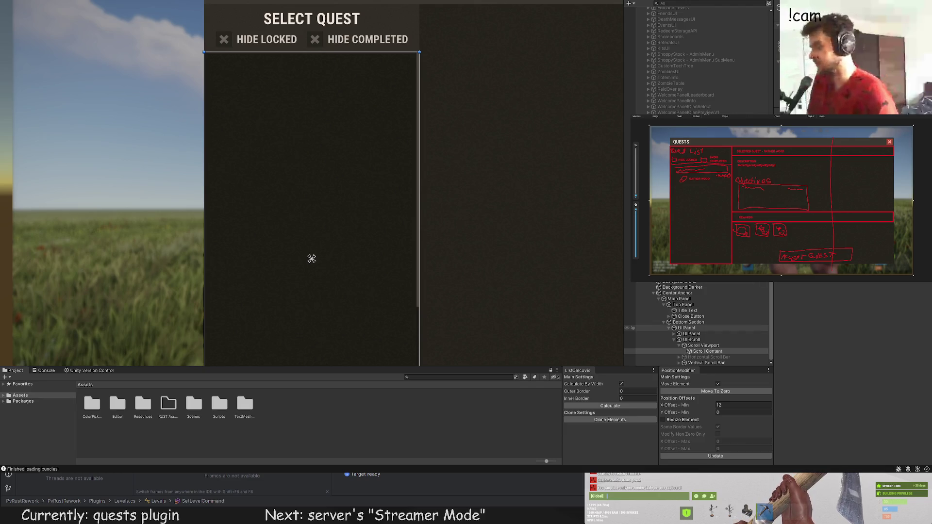
pyautogui.click(715, 347)
pyautogui.click(716, 351)
pyautogui.press('f')
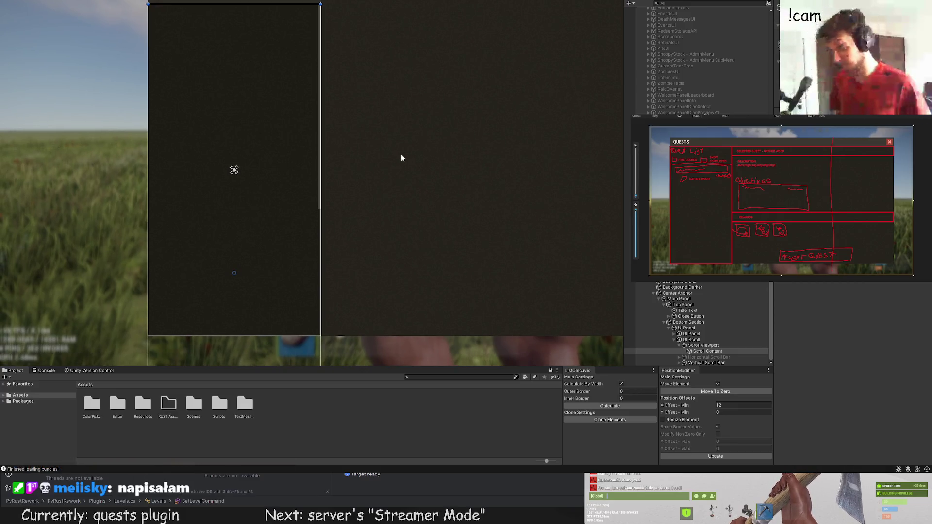
# Step: Pan and zoom the Scene view to show the Select Quest and Hide Locked headers
pyautogui.moveTo(385, 162); pyautogui.dragTo(377, 148)
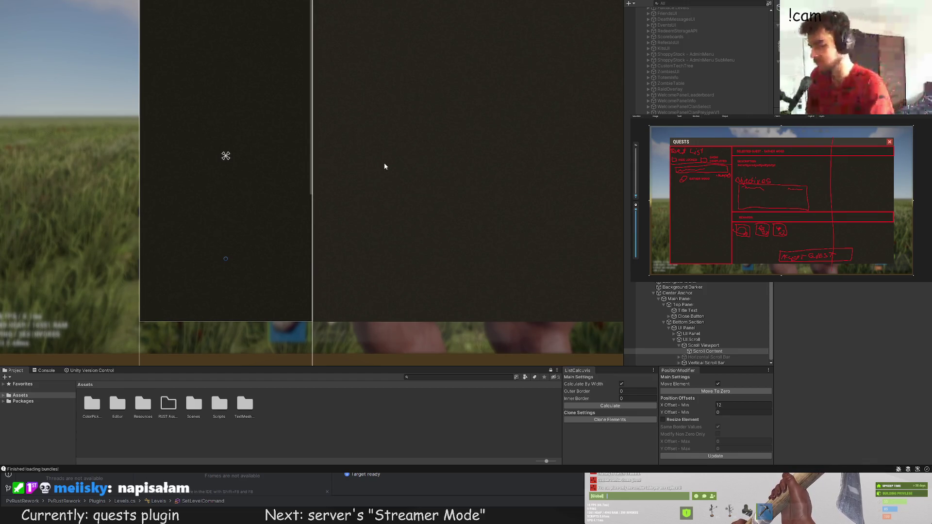
pyautogui.moveTo(360, 176)
pyautogui.mouseDown()
pyautogui.moveTo(346, 172)
pyautogui.moveTo(368, 211)
pyautogui.moveTo(369, 172)
pyautogui.mouseUp()
pyautogui.scroll(2, 367, 199)
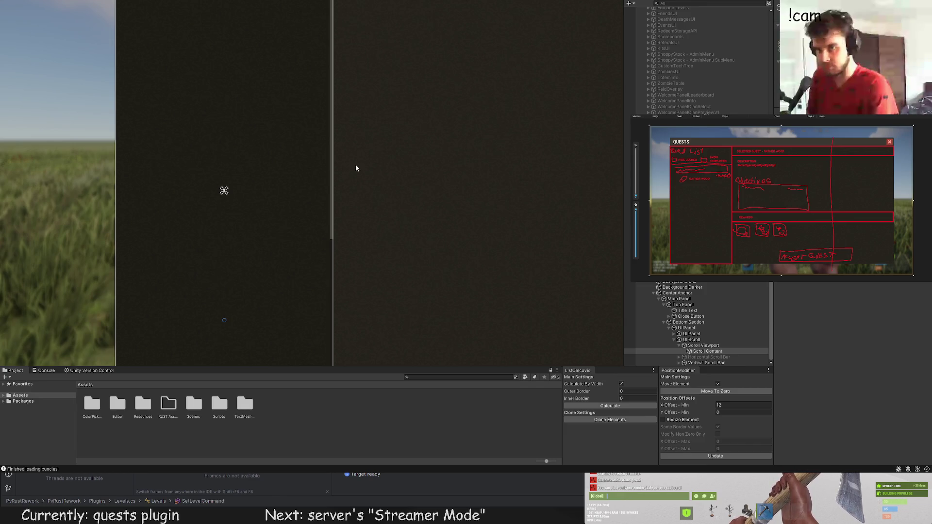
pyautogui.moveTo(356, 167)
pyautogui.mouseDown()
pyautogui.moveTo(377, 231)
pyautogui.moveTo(385, 166)
pyautogui.mouseUp()
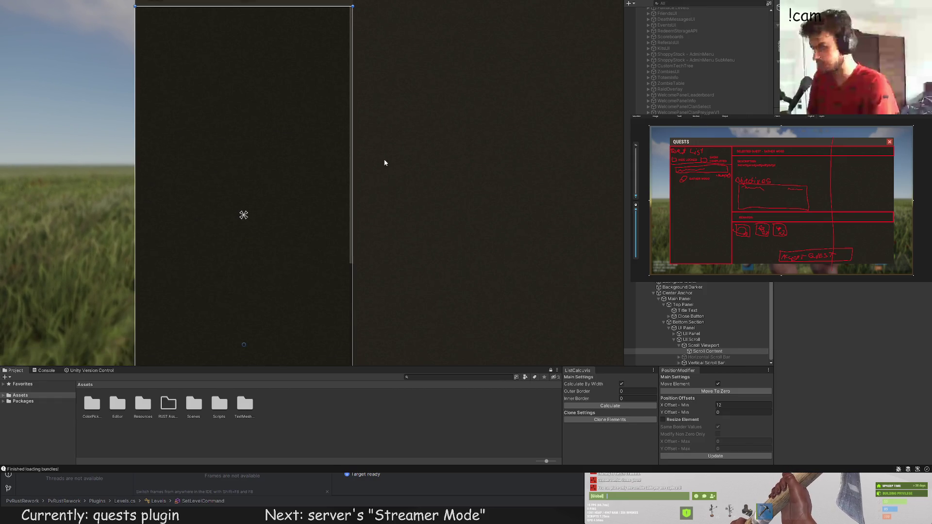
pyautogui.moveTo(418, 206)
pyautogui.mouseDown()
pyautogui.moveTo(445, 231)
pyautogui.moveTo(450, 175)
pyautogui.moveTo(399, 266)
pyautogui.moveTo(368, 179)
pyautogui.mouseUp()
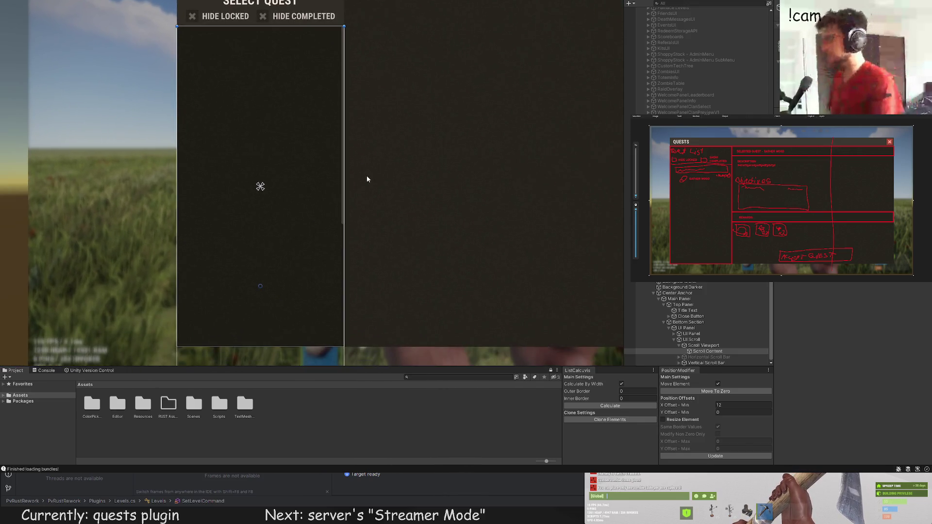
pyautogui.scroll(-1, 367, 179)
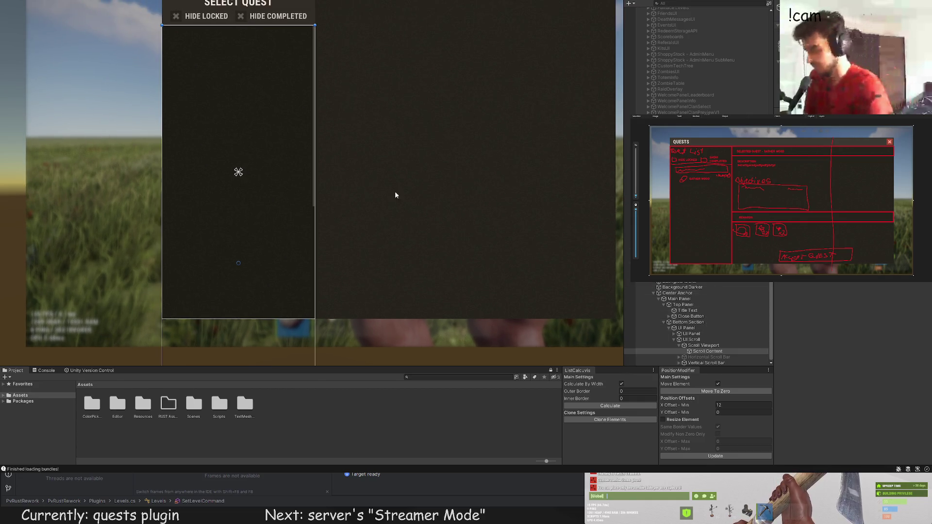
pyautogui.scroll(1, 328, 170)
pyautogui.scroll(1, 328, 170)
pyautogui.moveTo(406, 206); pyautogui.dragTo(404, 156)
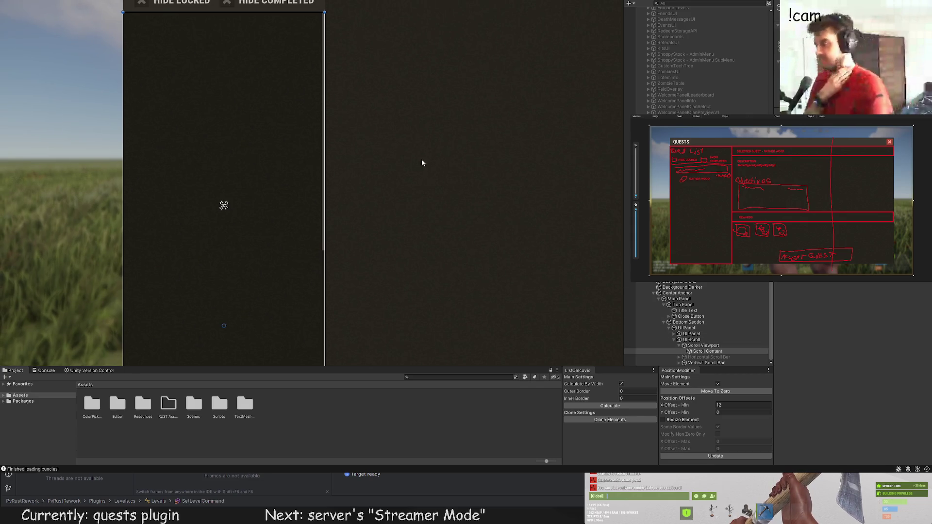
pyautogui.moveTo(422, 159); pyautogui.dragTo(428, 196)
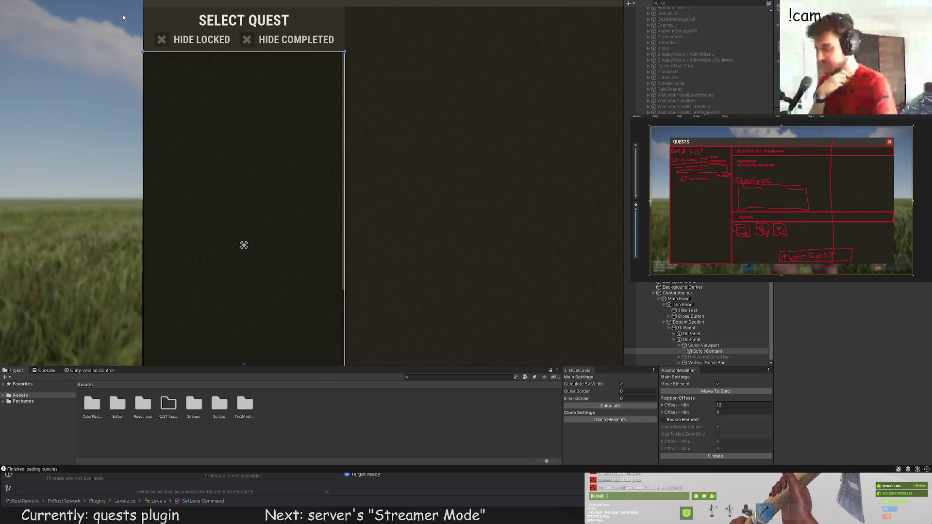
pyautogui.scroll(-5, 240, 96)
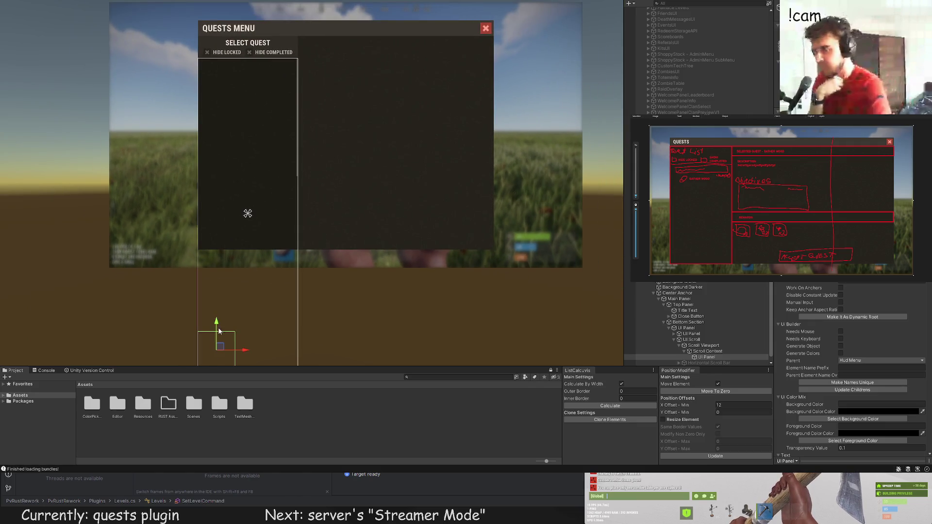
# Step: Move the new panel to the top of the quest list and colour it dark grey LTD5
pyautogui.moveTo(219, 331); pyautogui.dragTo(221, 60)
pyautogui.scroll(3, 231, 69)
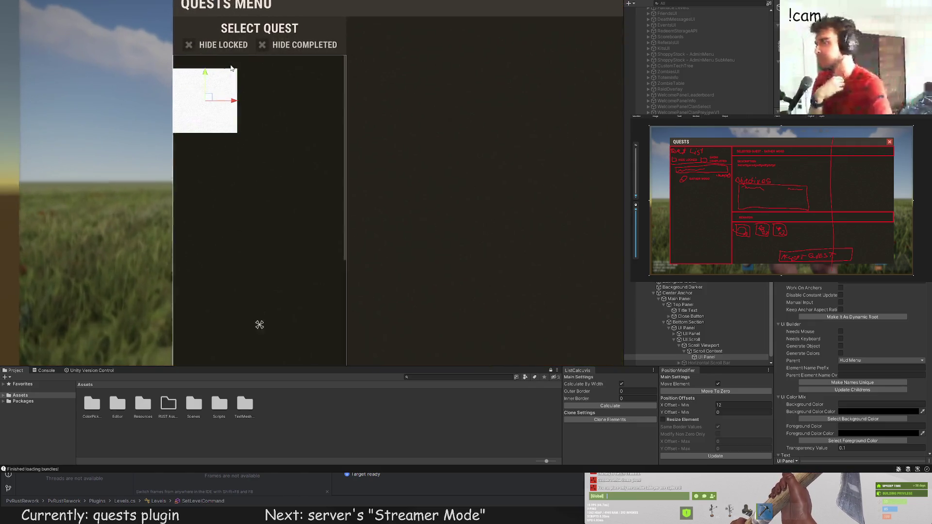
pyautogui.scroll(5, 231, 69)
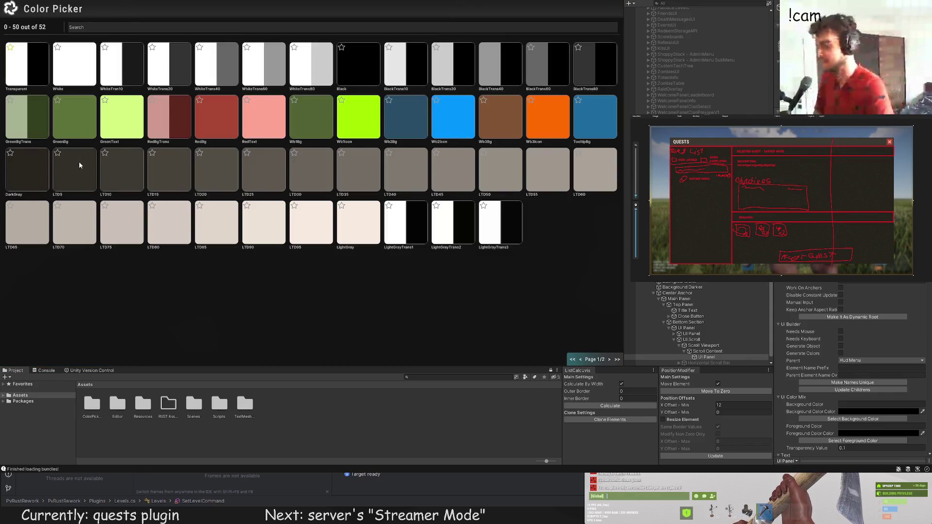
pyautogui.click(79, 163)
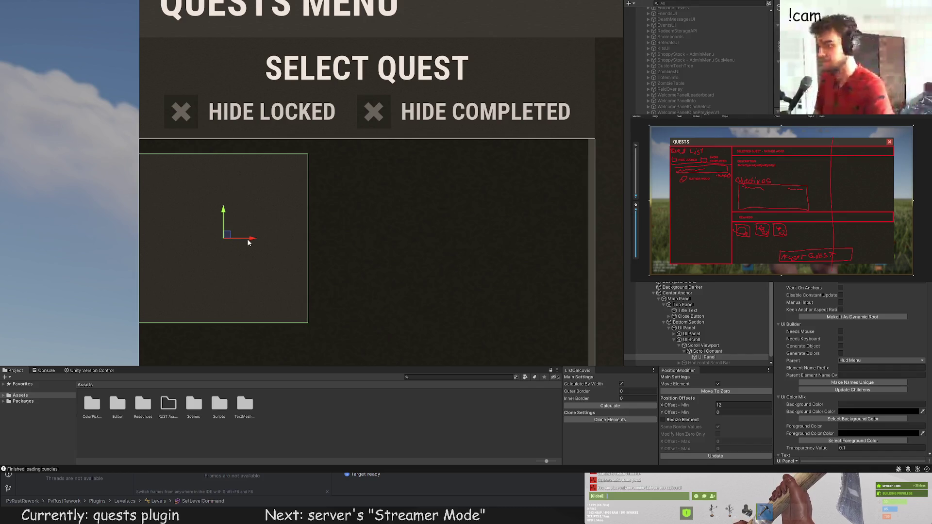
pyautogui.moveTo(248, 243)
pyautogui.mouseDown()
pyautogui.moveTo(278, 244)
pyautogui.moveTo(252, 221)
pyautogui.moveTo(256, 203)
pyautogui.mouseUp()
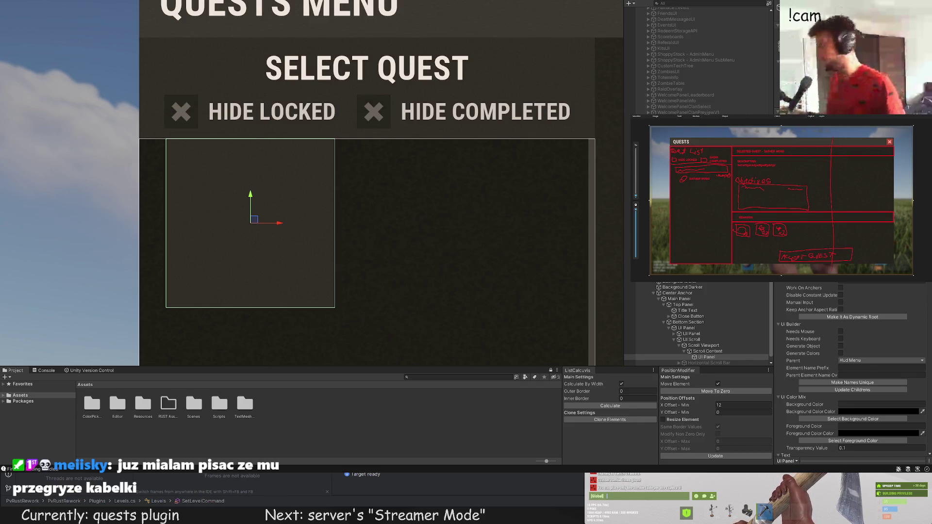
# Step: Slide the panel down slightly and resize it into a wide, short row bar
pyautogui.scroll(-2, 335, 187)
pyautogui.scroll(4, 359, 146)
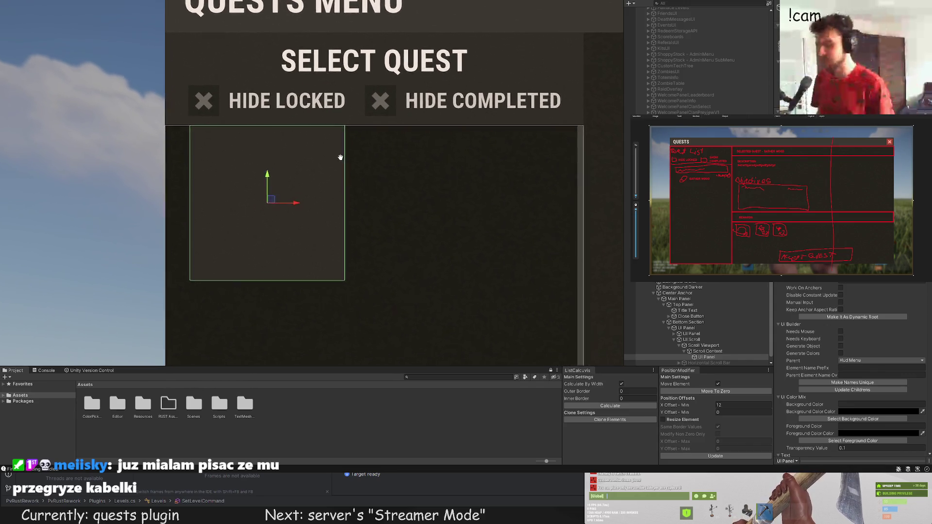
pyautogui.scroll(2, 366, 136)
pyautogui.moveTo(270, 162); pyautogui.dragTo(272, 201)
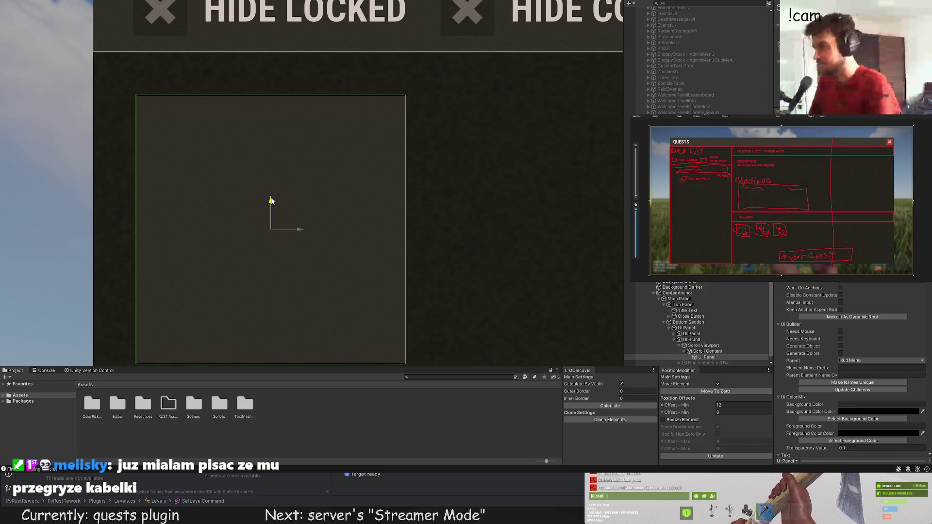
pyautogui.scroll(-2, 315, 217)
pyautogui.press('t')
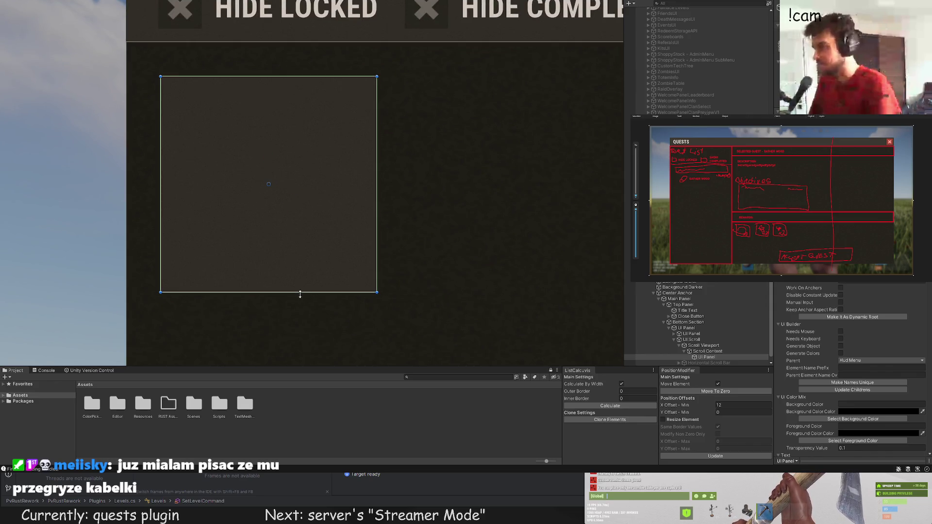
pyautogui.moveTo(300, 295)
pyautogui.mouseDown()
pyautogui.moveTo(305, 127)
pyautogui.moveTo(306, 134)
pyautogui.moveTo(442, 147)
pyautogui.moveTo(406, 150)
pyautogui.mouseUp()
pyautogui.scroll(-2, 413, 202)
pyautogui.scroll(-3, 317, 141)
pyautogui.scroll(4, 424, 138)
pyautogui.scroll(-5, 354, 171)
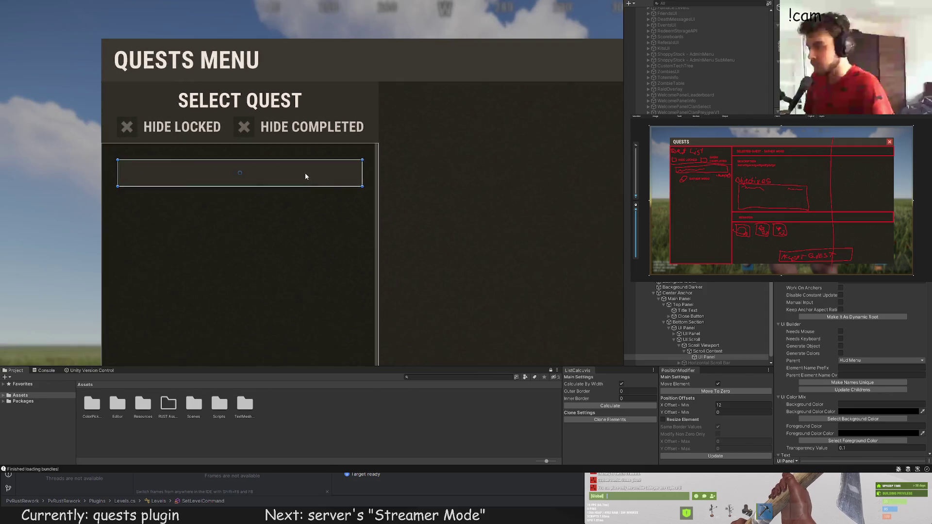
# Step: Place the row bar flush left under the Hide toggles, widened to the list's right side, about 30 tall
pyautogui.click(287, 236)
pyautogui.scroll(-3, 286, 237)
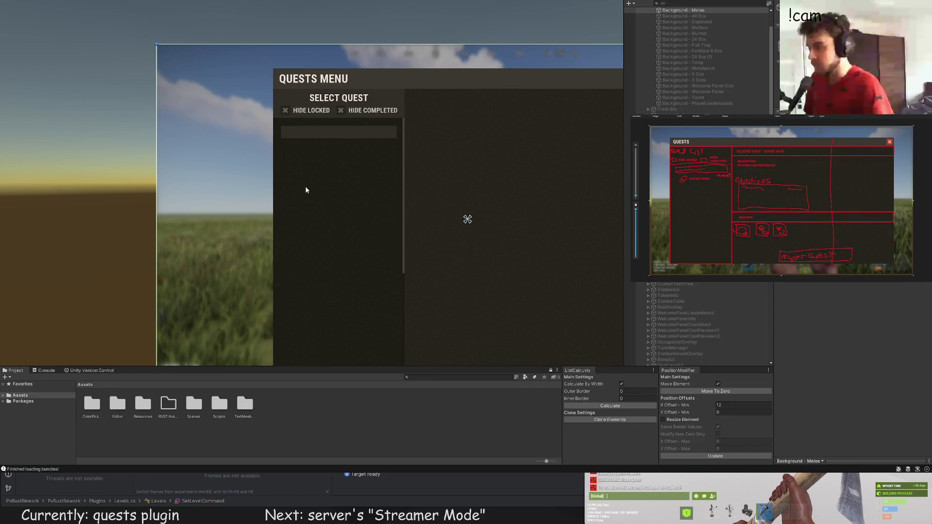
pyautogui.scroll(3, 306, 188)
pyautogui.scroll(5, 311, 199)
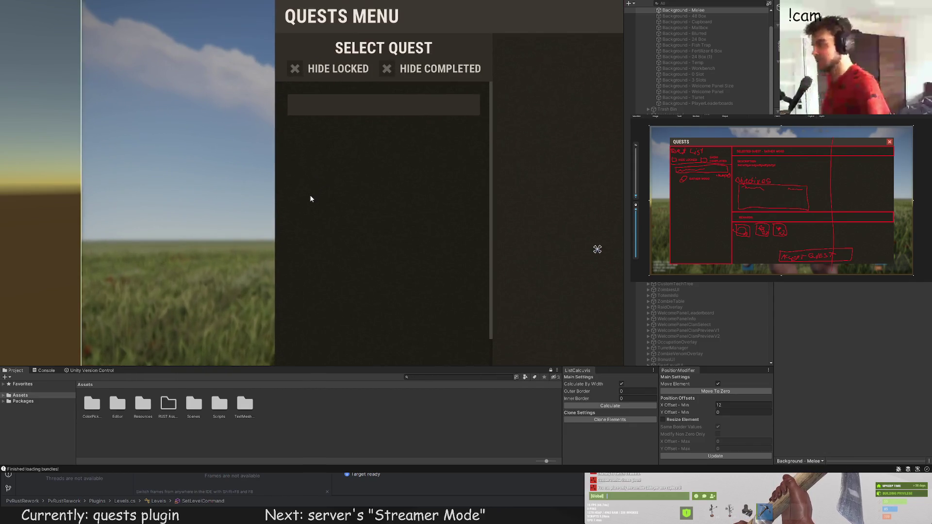
pyautogui.click(311, 199)
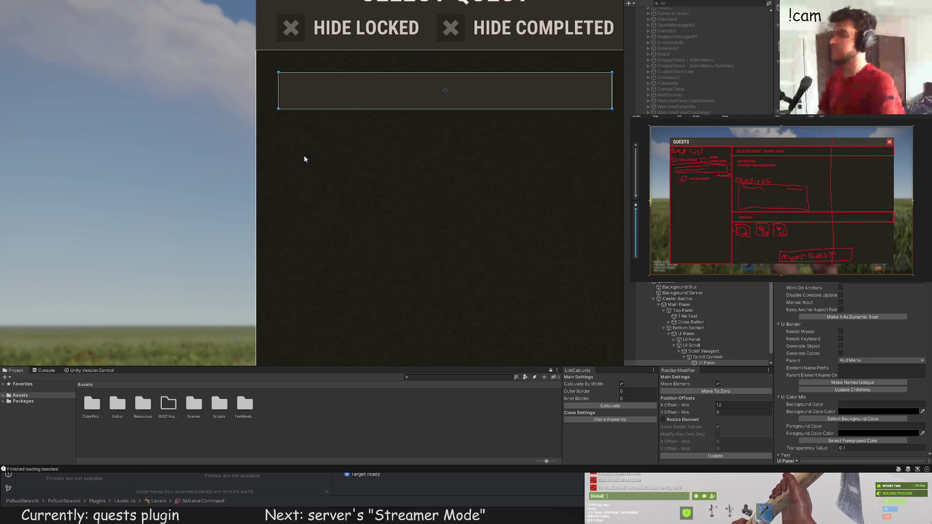
pyautogui.moveTo(322, 139); pyautogui.dragTo(333, 194)
pyautogui.press('w')
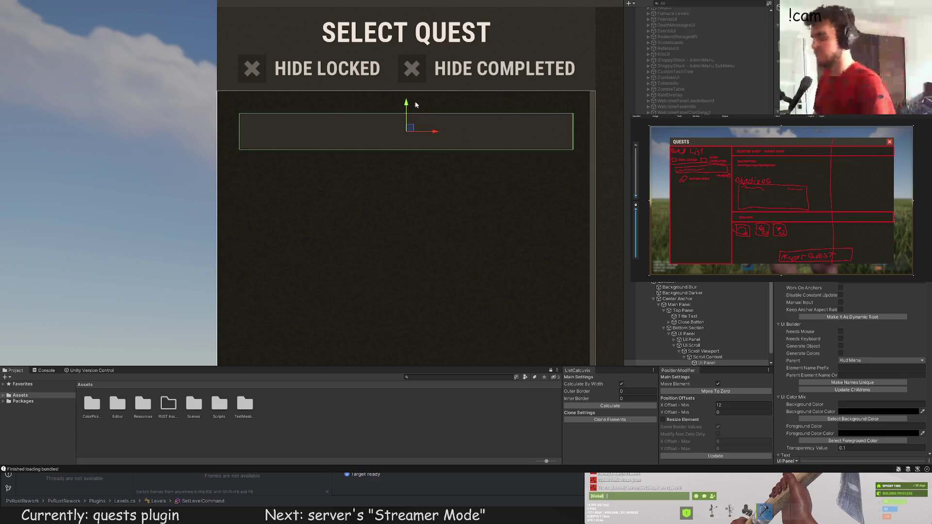
pyautogui.moveTo(409, 104); pyautogui.dragTo(409, 83)
pyautogui.moveTo(435, 110); pyautogui.dragTo(413, 108)
pyautogui.press('t')
pyautogui.moveTo(552, 103); pyautogui.dragTo(597, 103)
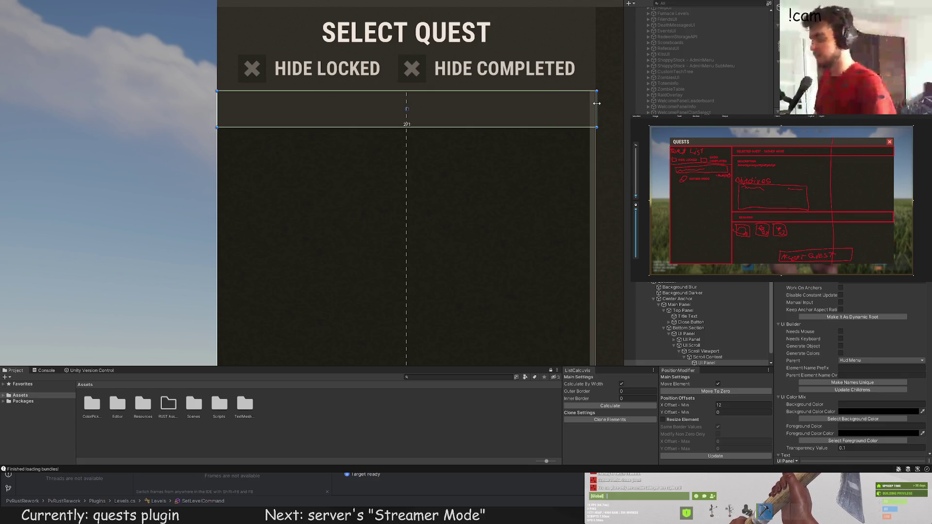
pyautogui.moveTo(558, 127); pyautogui.dragTo(557, 132)
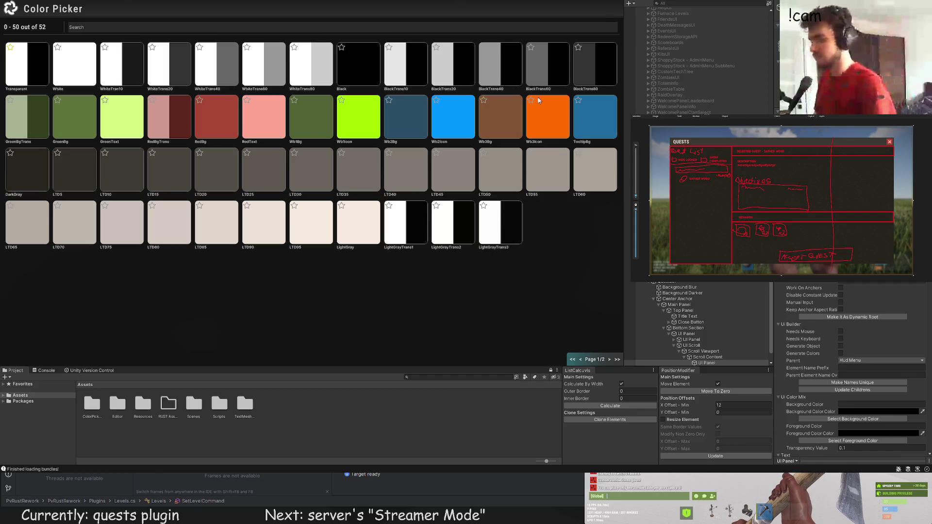
pyautogui.click(609, 359)
pyautogui.press('Escape')
# Step: Frame the whole quests menu and nudge the first quest row panel slightly down
pyautogui.click(100, 117)
pyautogui.press('f')
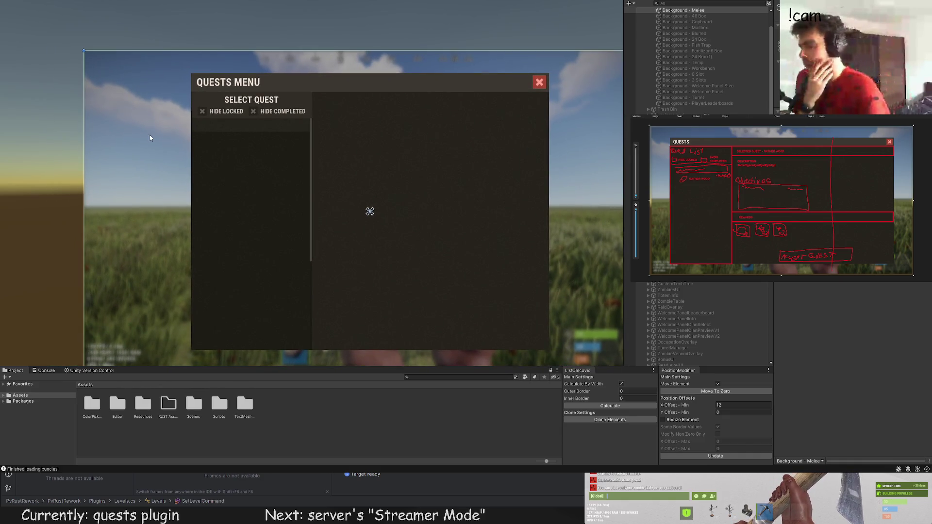
pyautogui.scroll(6, 145, 126)
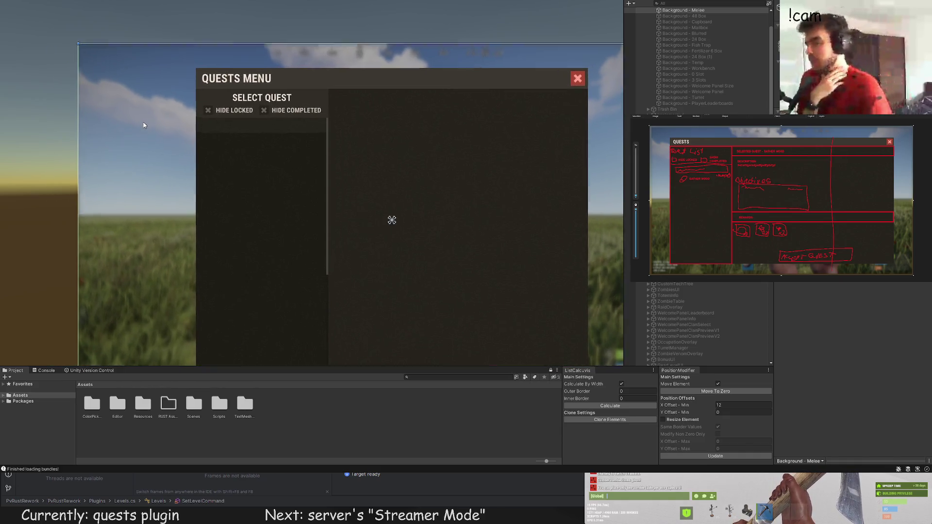
pyautogui.click(372, 193)
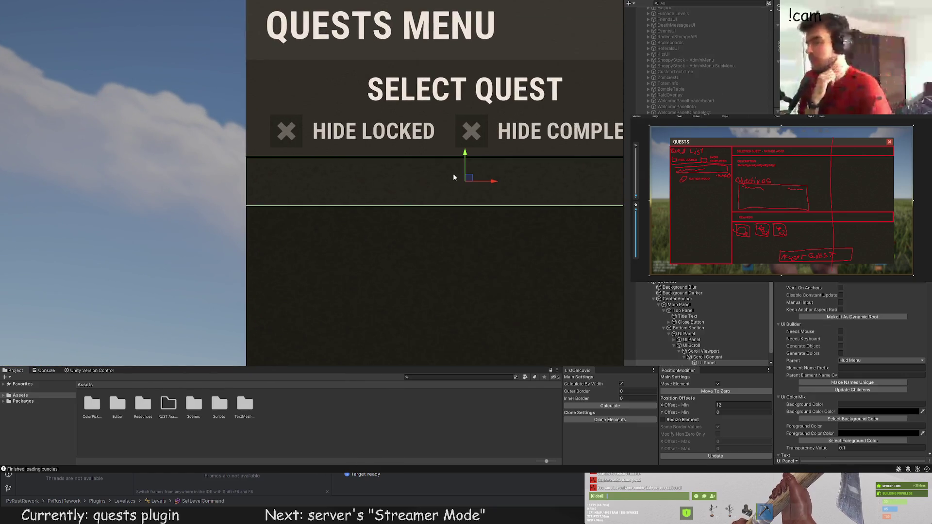
pyautogui.scroll(2, 462, 167)
pyautogui.moveTo(464, 166); pyautogui.dragTo(464, 176)
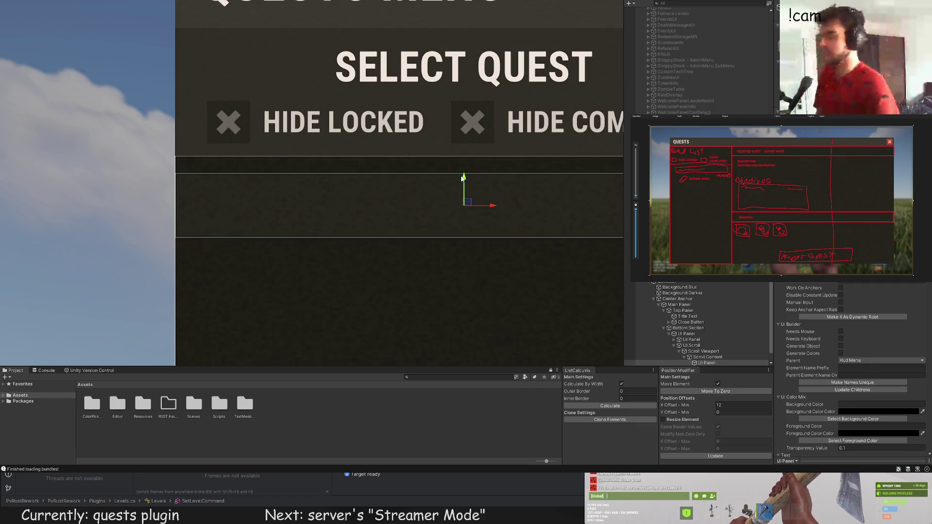
pyautogui.click(463, 177)
pyautogui.scroll(-5, 393, 171)
pyautogui.scroll(-2, 304, 218)
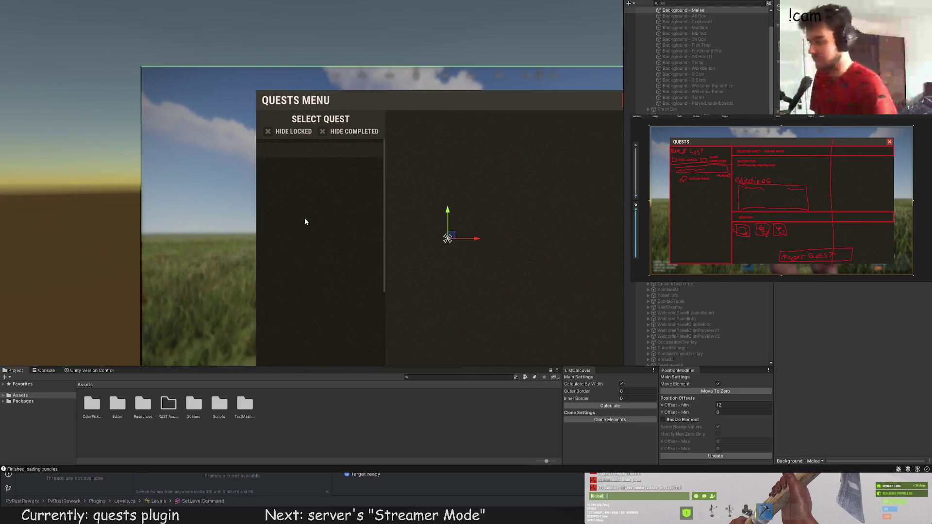
pyautogui.moveTo(304, 218); pyautogui.dragTo(290, 171)
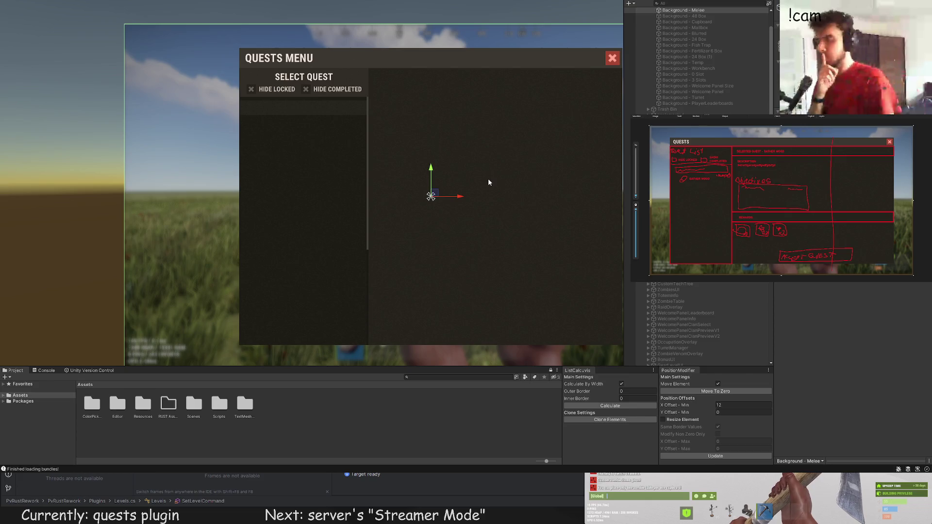
pyautogui.scroll(2, 281, 146)
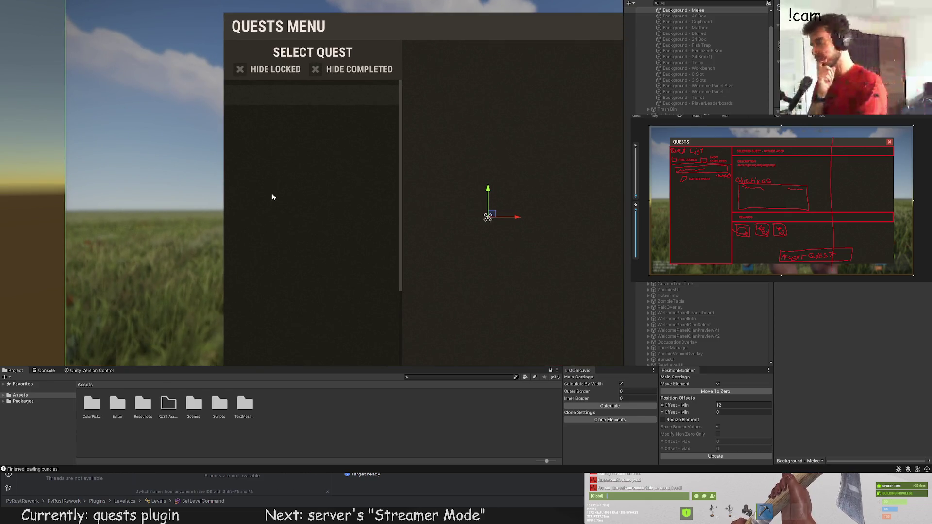
pyautogui.scroll(-10, 697, 348)
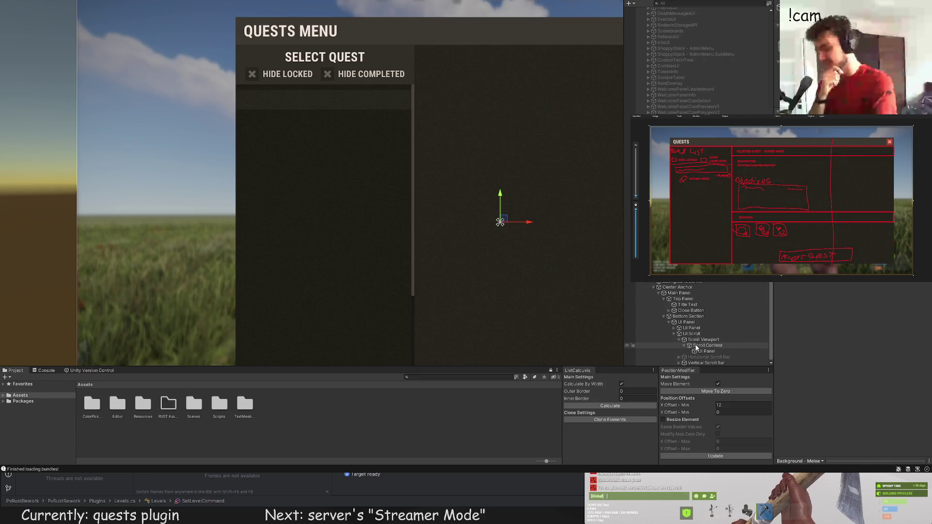
pyautogui.click(705, 352)
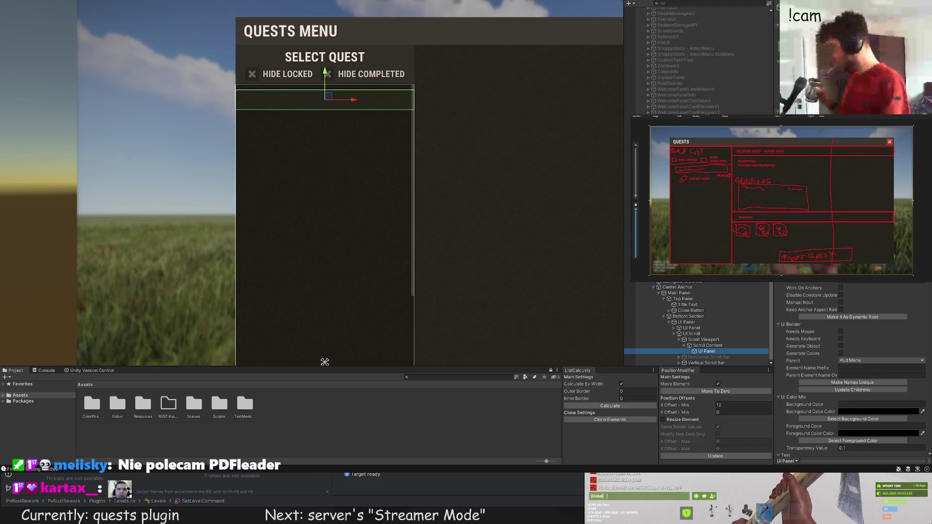
pyautogui.moveTo(438, 159); pyautogui.dragTo(406, 142)
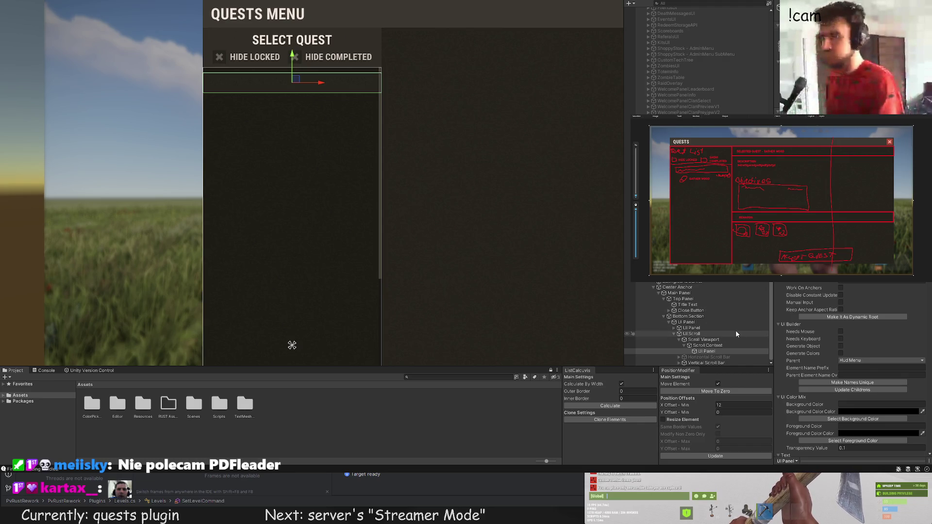
pyautogui.scroll(3, 268, 165)
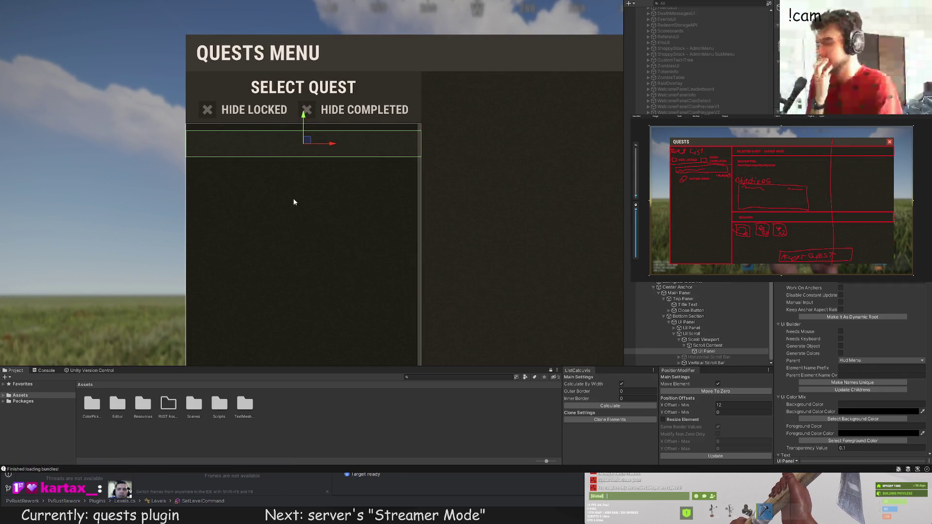
pyautogui.moveTo(292, 159); pyautogui.dragTo(337, 209)
pyautogui.scroll(2, 337, 208)
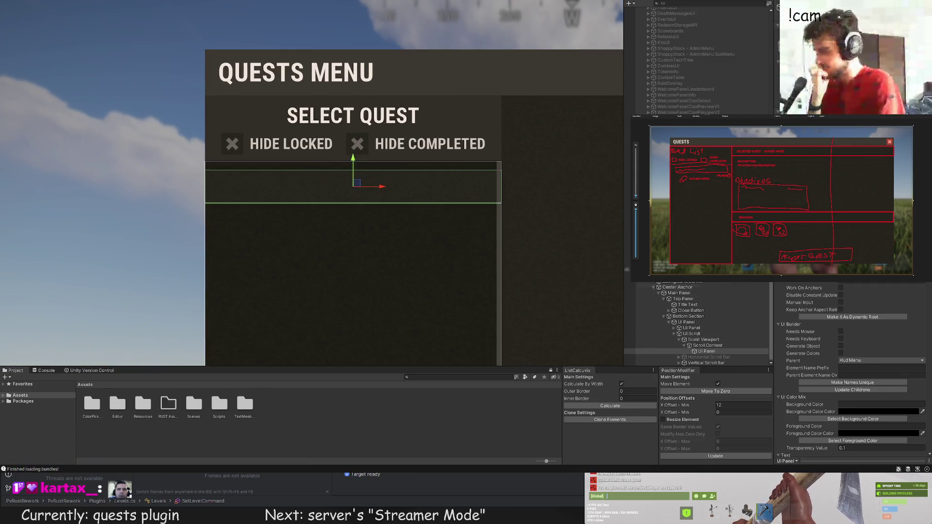
pyautogui.click(716, 352)
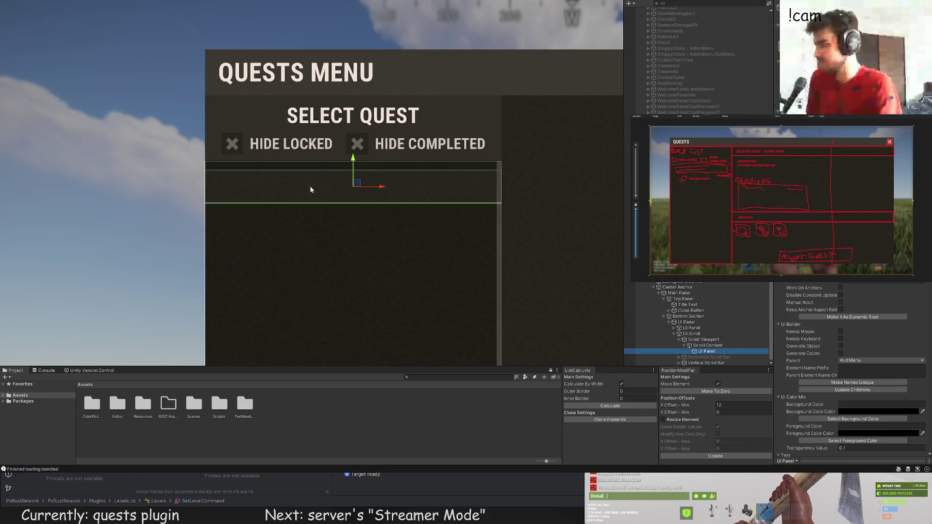
pyautogui.scroll(-3, 470, 206)
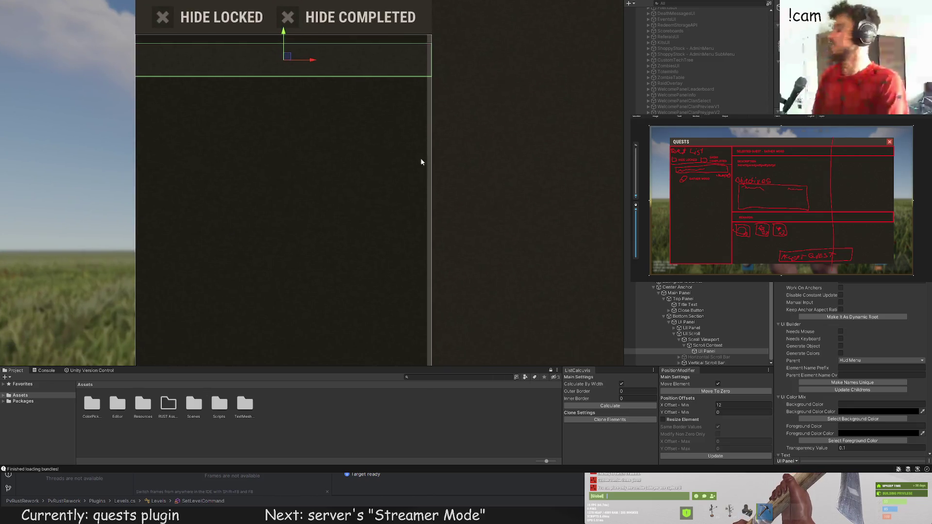
pyautogui.click(383, 176)
pyautogui.scroll(2, 379, 173)
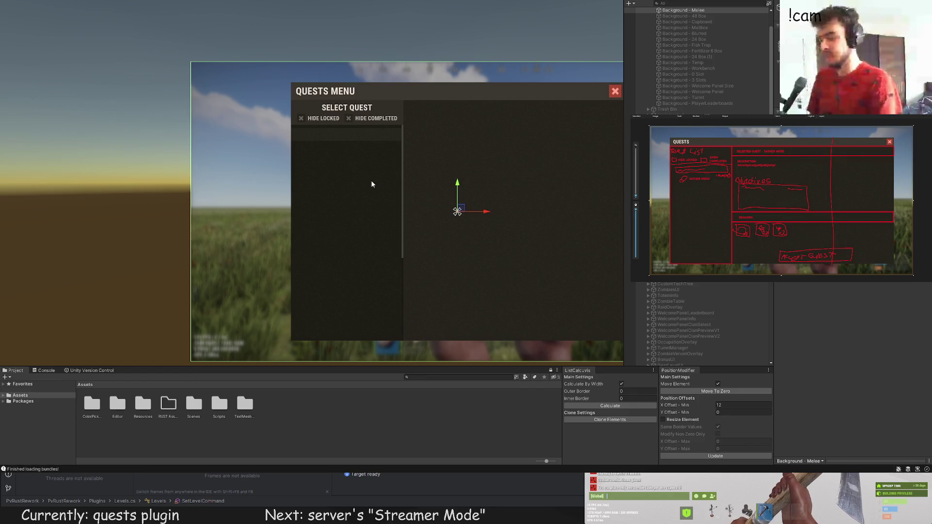
pyautogui.click(371, 180)
pyautogui.scroll(5, 357, 155)
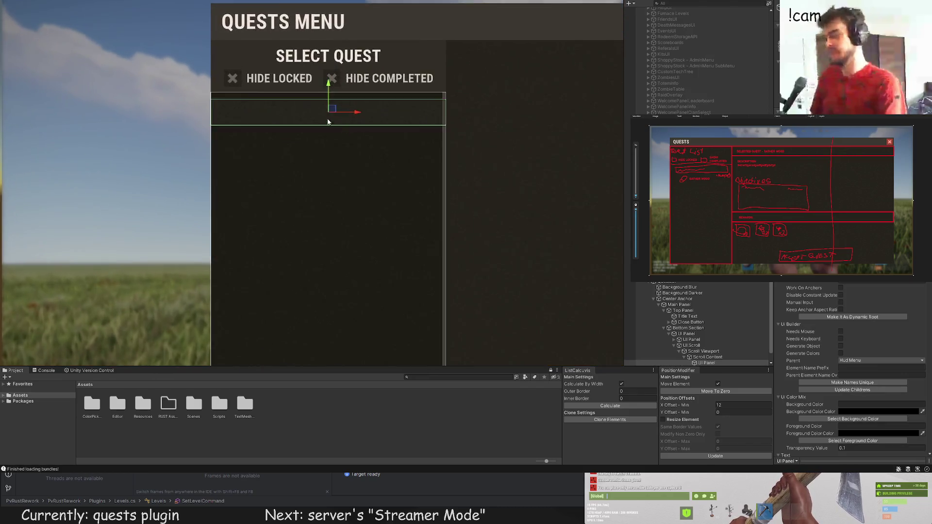
pyautogui.click(323, 152)
pyautogui.scroll(-5, 324, 161)
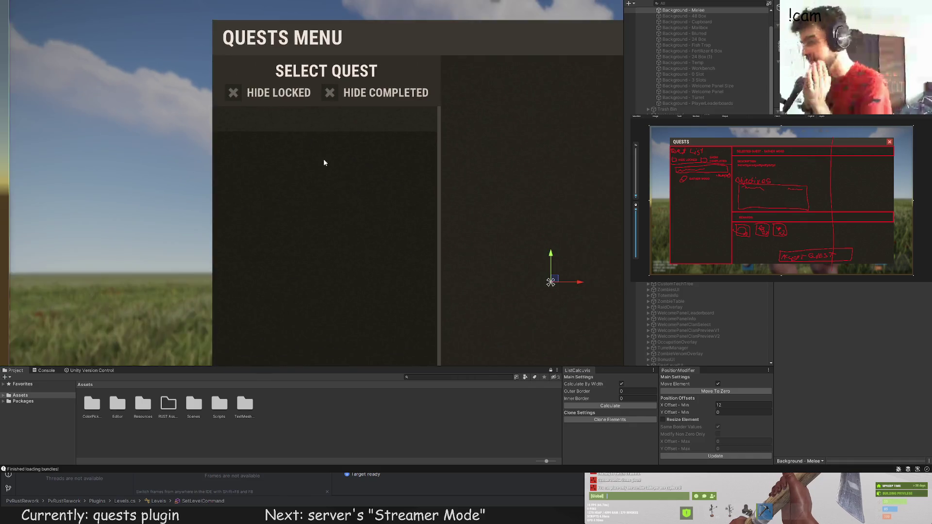
pyautogui.click(378, 196)
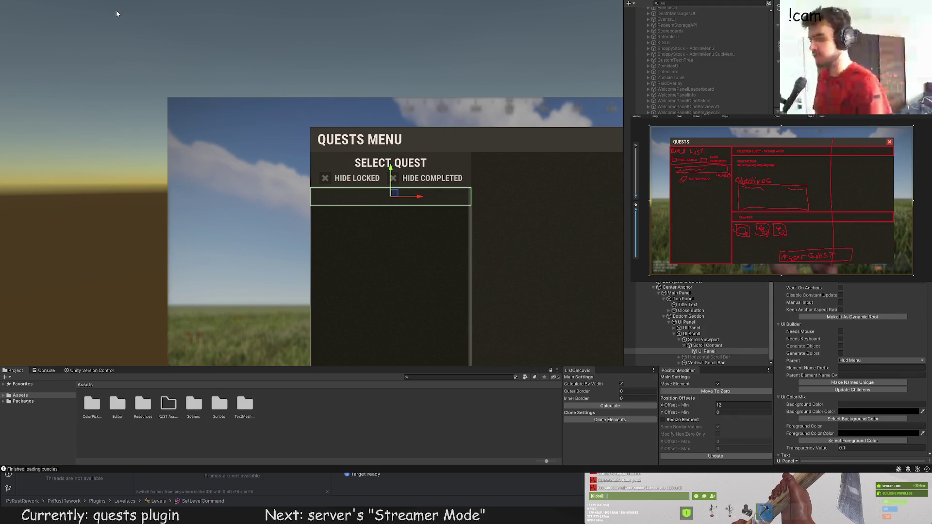
pyautogui.scroll(5, 384, 191)
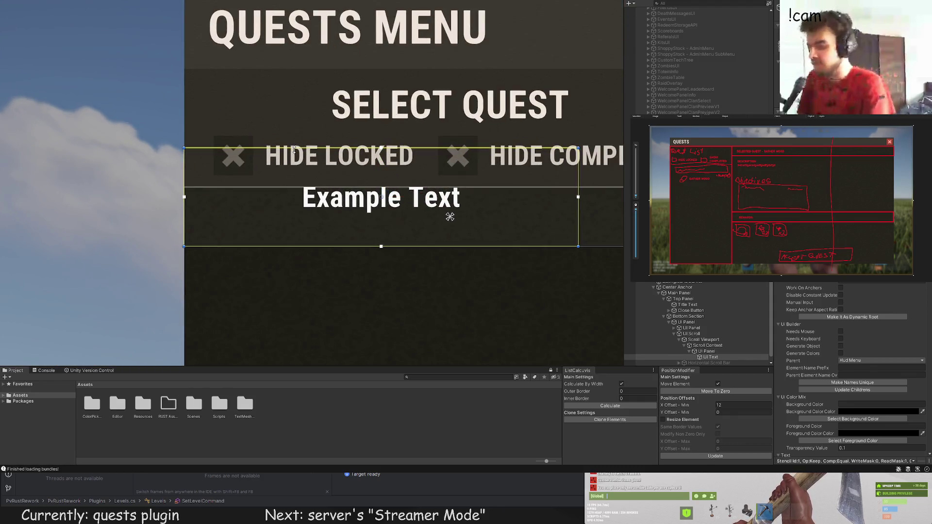
# Step: Fit the Example Text box into the row, colour it grey-brown LTD30, and left-align it
pyautogui.moveTo(295, 148); pyautogui.dragTo(297, 187)
pyautogui.hotkey('ctrl', 'shift', 'c')
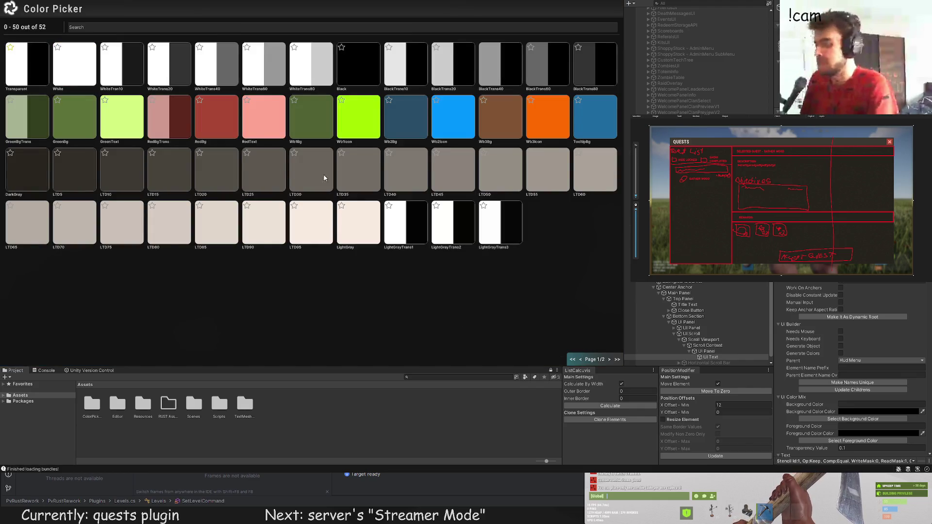
pyautogui.click(327, 179)
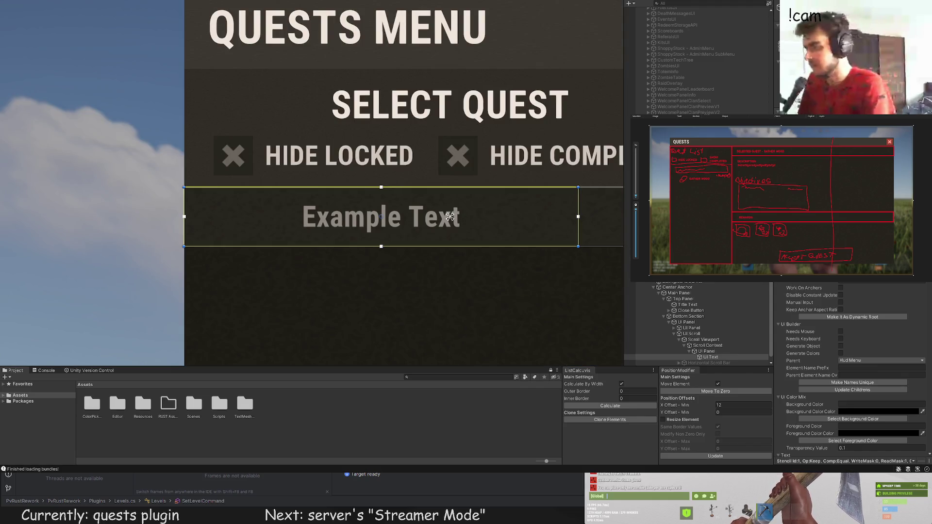
pyautogui.scroll(-10, 841, 301)
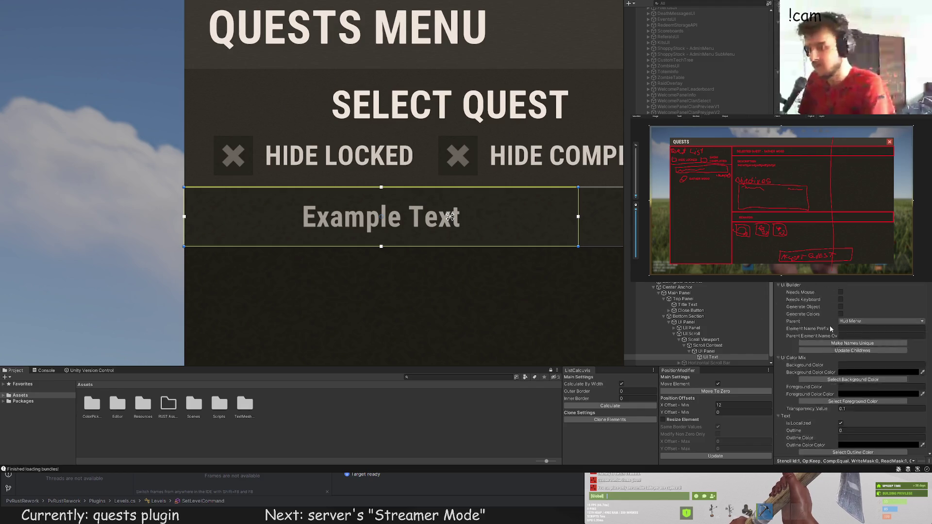
pyautogui.scroll(-5, 842, 301)
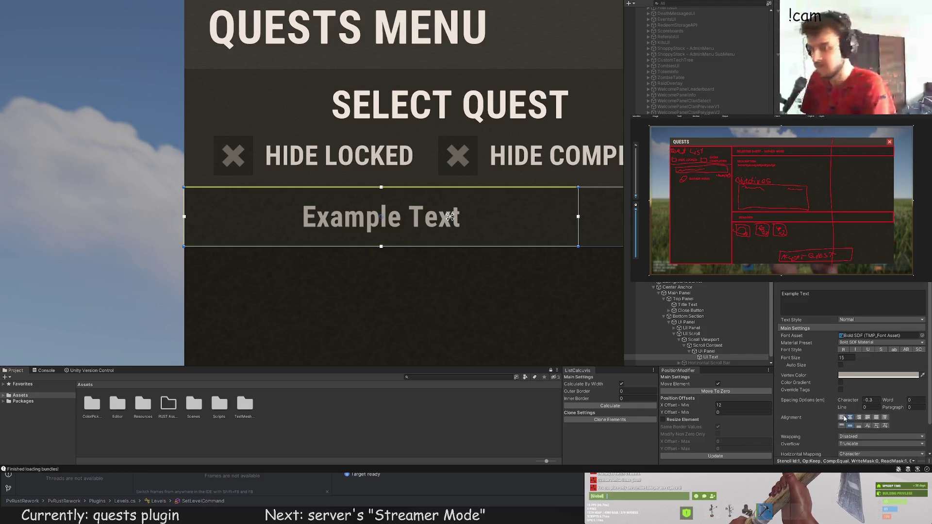
pyautogui.click(842, 417)
# Step: Inset the Example Text box's left edge slightly from the row's left side
pyautogui.scroll(4, 195, 208)
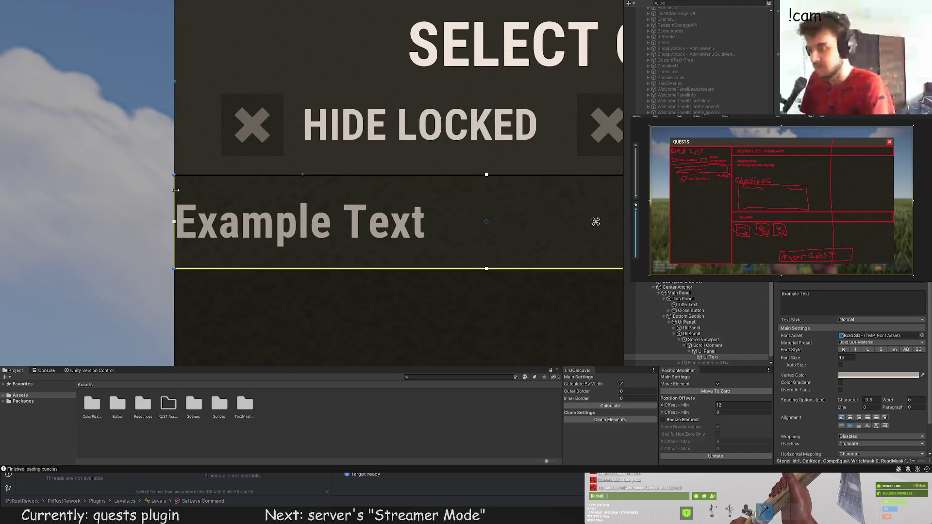
pyautogui.moveTo(180, 190); pyautogui.dragTo(211, 188)
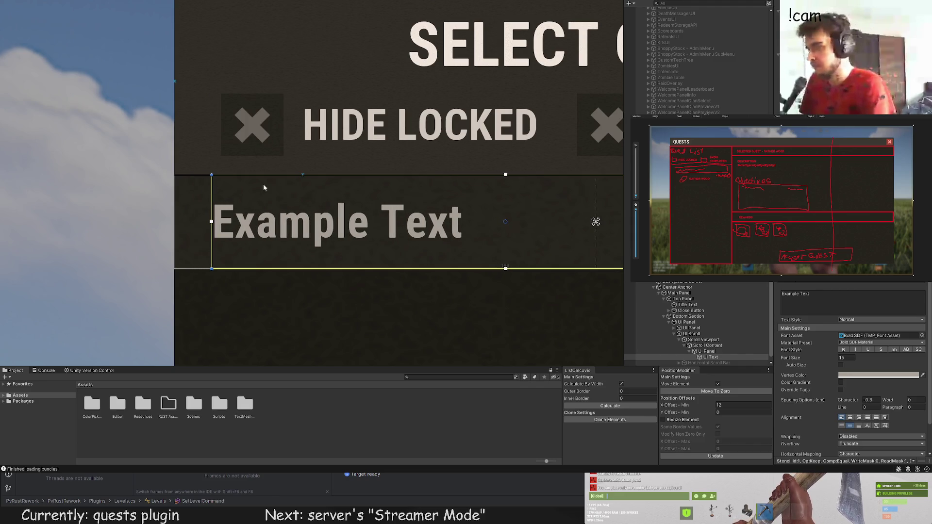
pyautogui.click(264, 184)
pyautogui.scroll(-2, 272, 184)
pyautogui.scroll(-5, 287, 186)
pyautogui.click(301, 196)
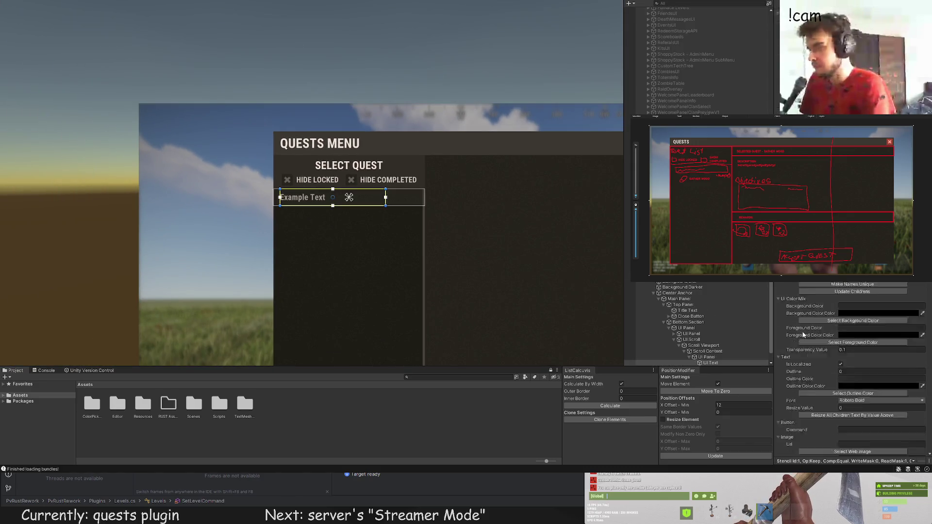
pyautogui.scroll(4, 390, 194)
pyautogui.moveTo(382, 192); pyautogui.dragTo(461, 192)
pyautogui.scroll(-5, 845, 323)
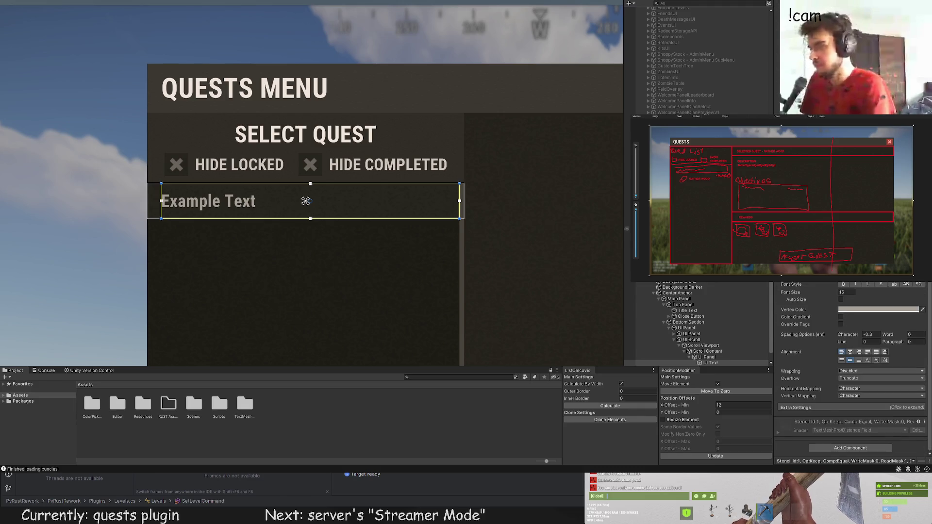
pyautogui.scroll(2, 305, 201)
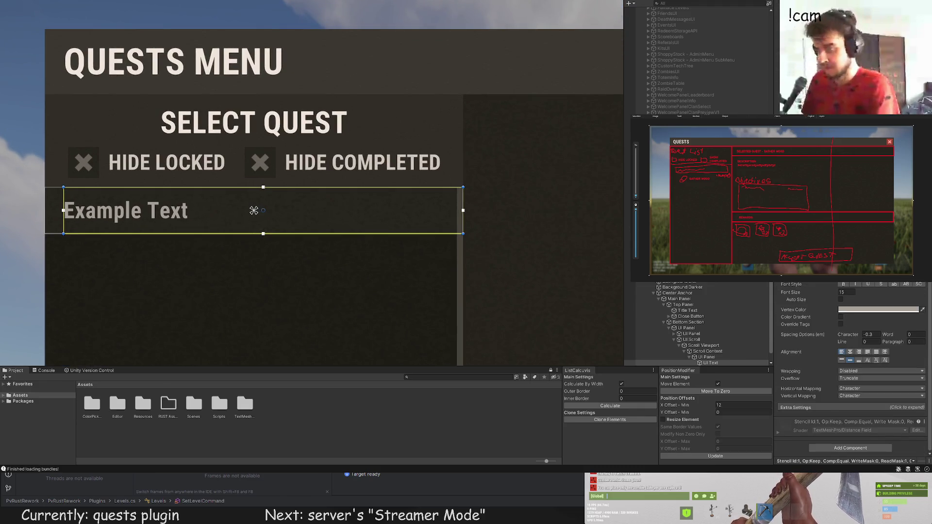
pyautogui.write('GATHE')
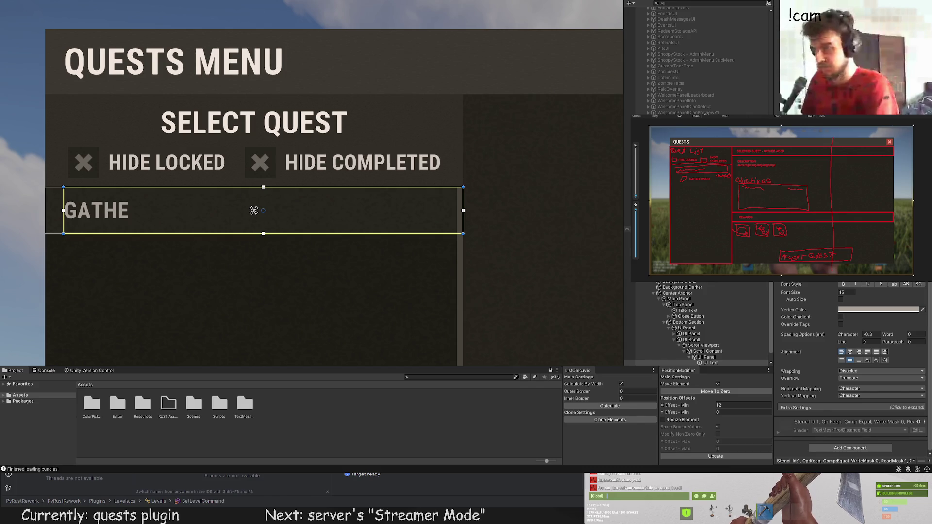
pyautogui.write('RING QUES')
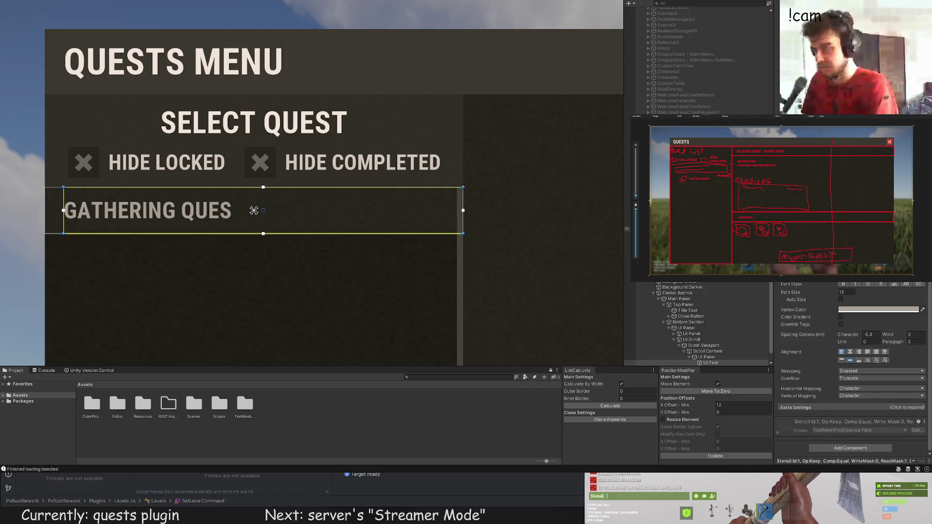
pyautogui.write('TS')
pyautogui.click(220, 266)
pyautogui.scroll(-2, 226, 273)
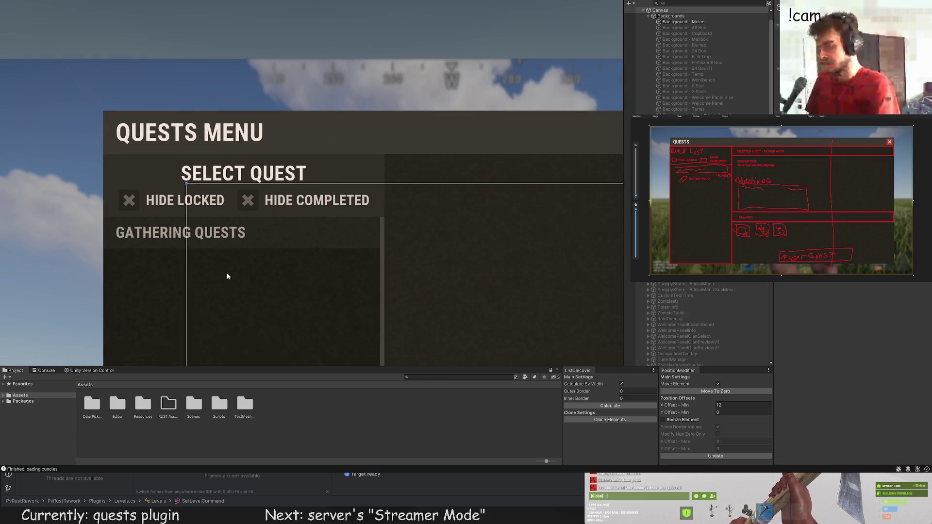
pyautogui.scroll(-6, 227, 277)
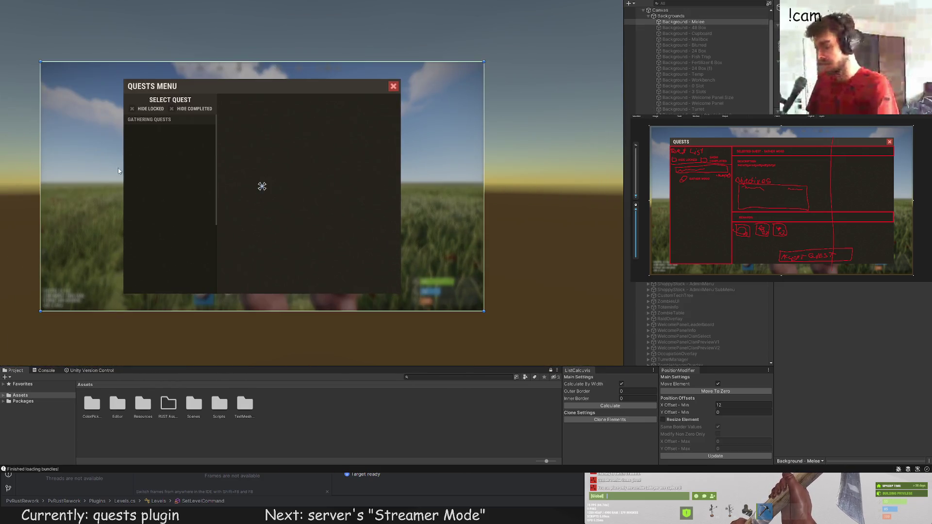
pyautogui.scroll(5, 148, 153)
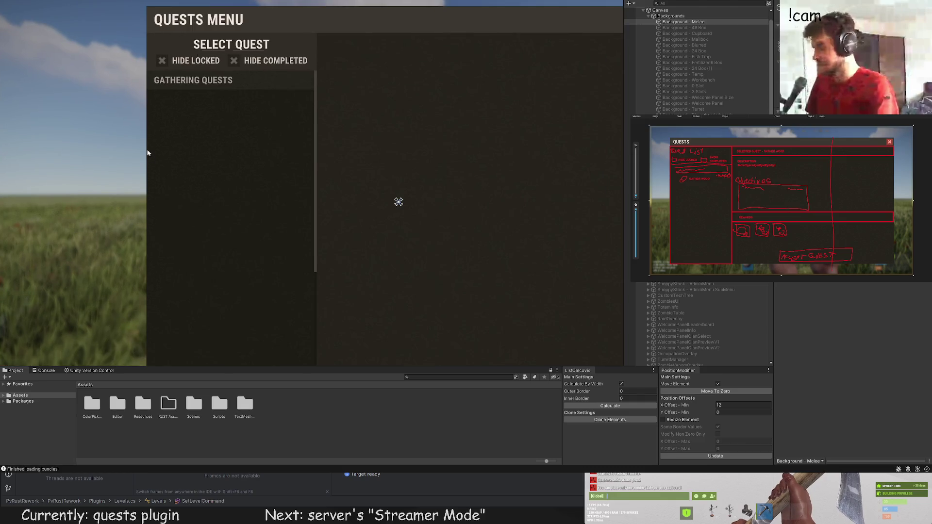
# Step: Select the quest list container in the Scene view to reveal its Main Panel children in the Hierarchy
pyautogui.click(147, 154)
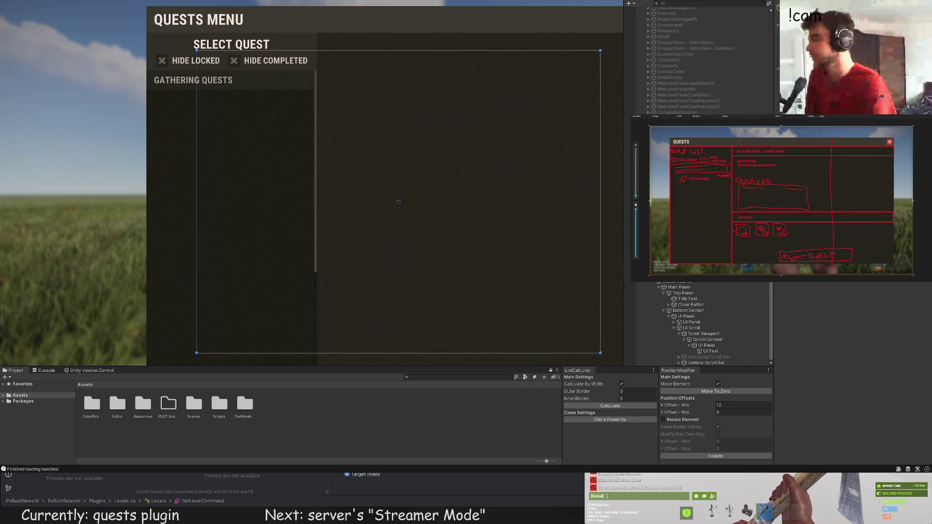
pyautogui.scroll(2, 265, 129)
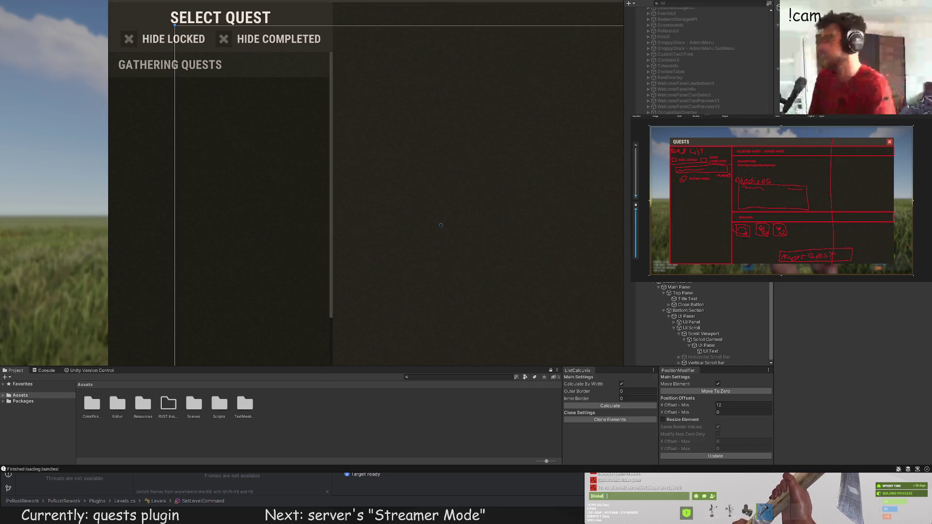
pyautogui.scroll(-1, 305, 135)
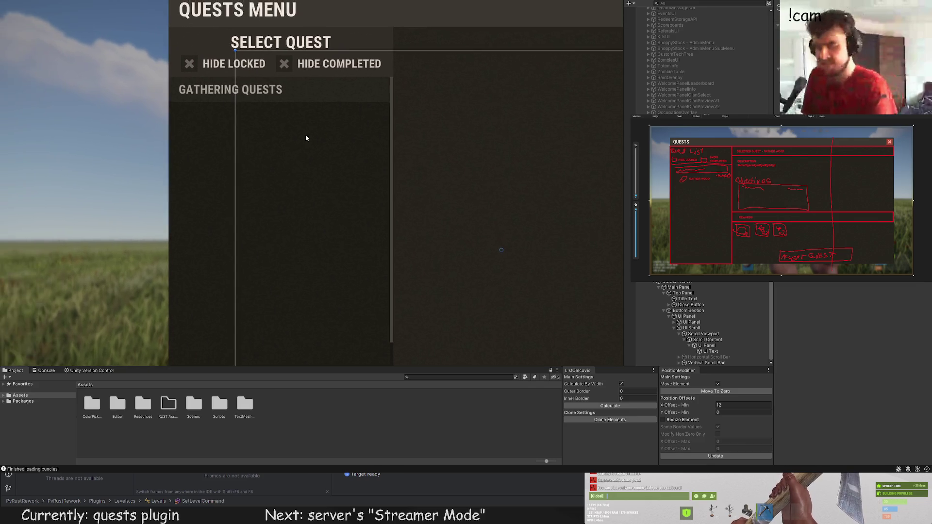
pyautogui.scroll(3, 276, 141)
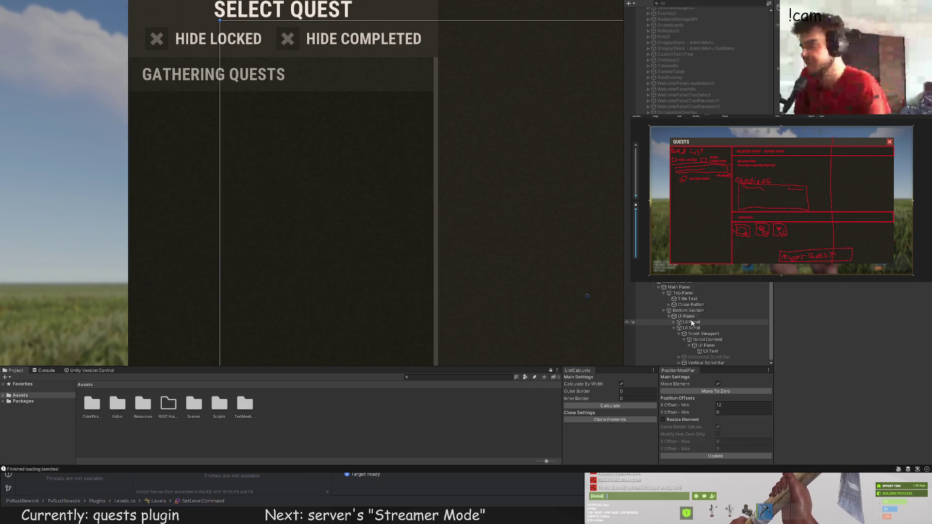
pyautogui.click(702, 345)
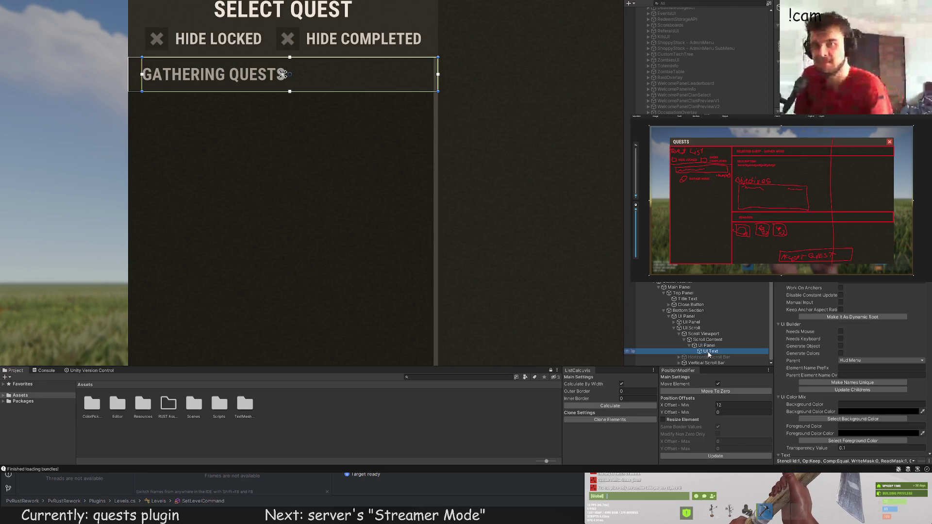
pyautogui.click(709, 340)
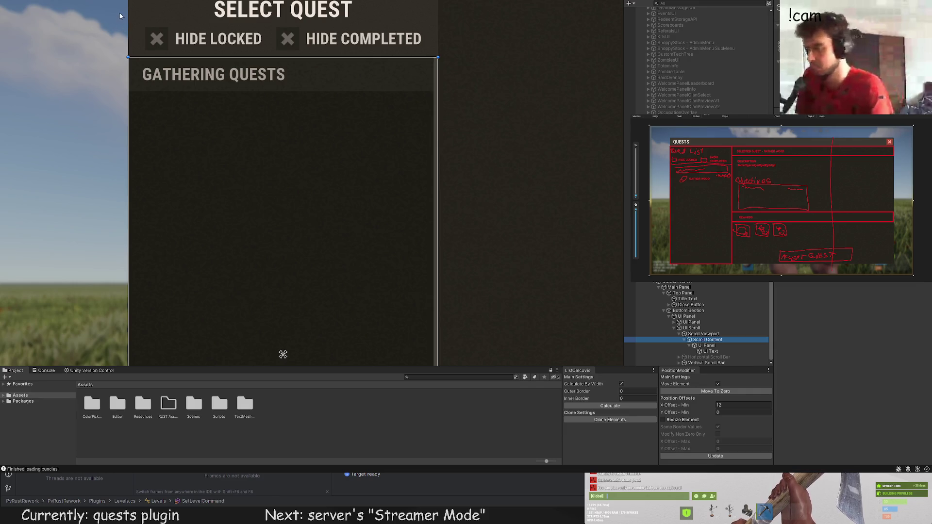
pyautogui.scroll(-2, 275, 128)
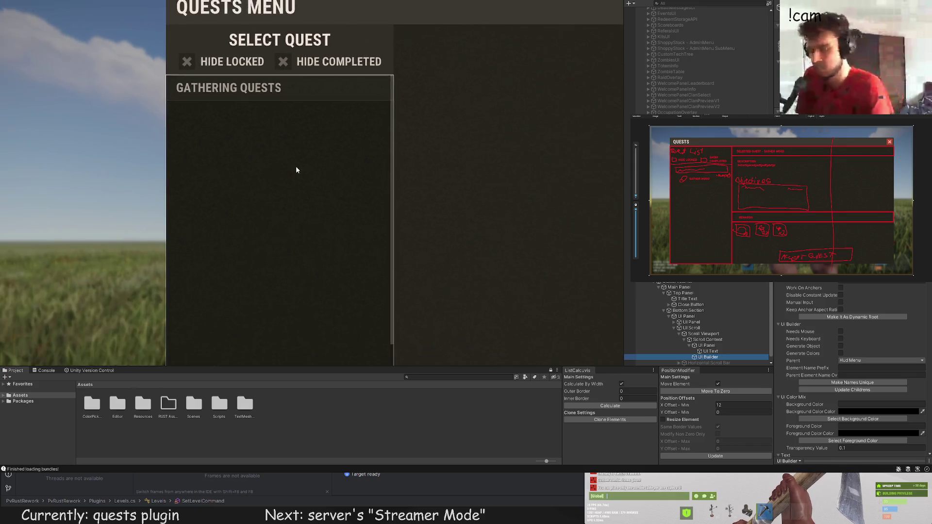
pyautogui.scroll(5, 296, 166)
pyautogui.scroll(-5, 301, 170)
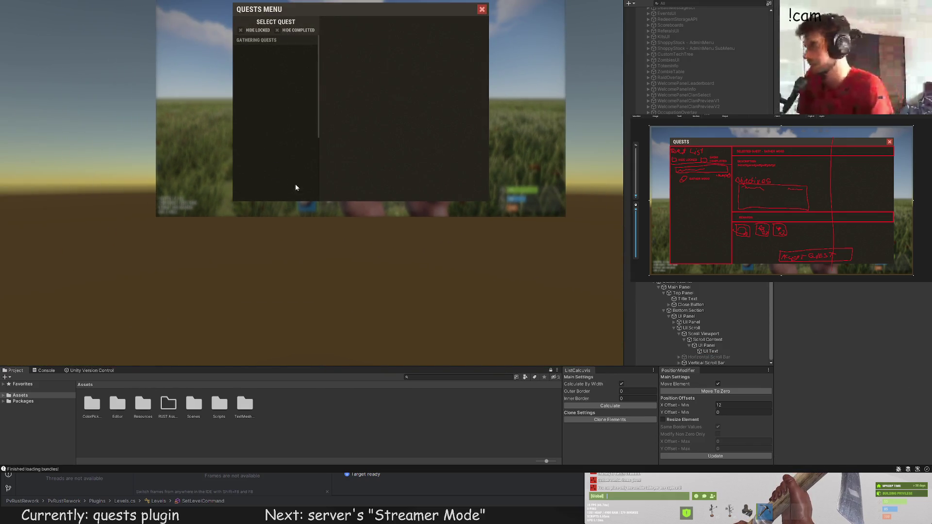
pyautogui.click(708, 340)
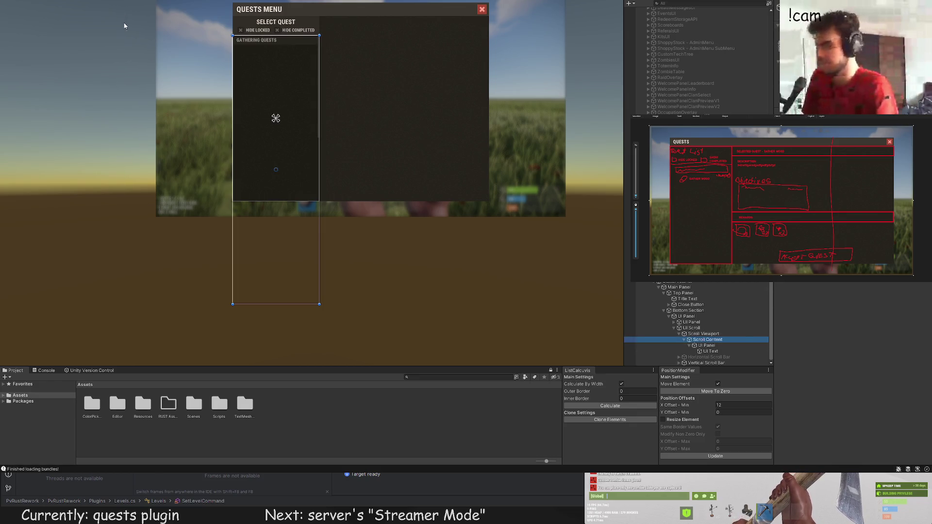
# Step: Add a new UI Section with Ctrl+Shift+N and move it just under the Gathering Quests header
pyautogui.hotkey('ctrl', 'shift', 'n')
pyautogui.scroll(2, 280, 218)
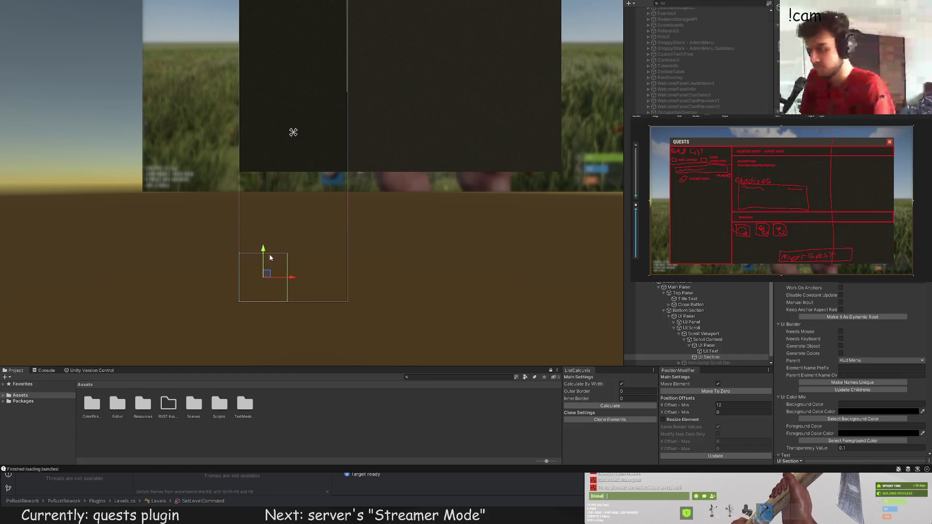
pyautogui.scroll(-3, 285, 208)
pyautogui.scroll(4, 258, 192)
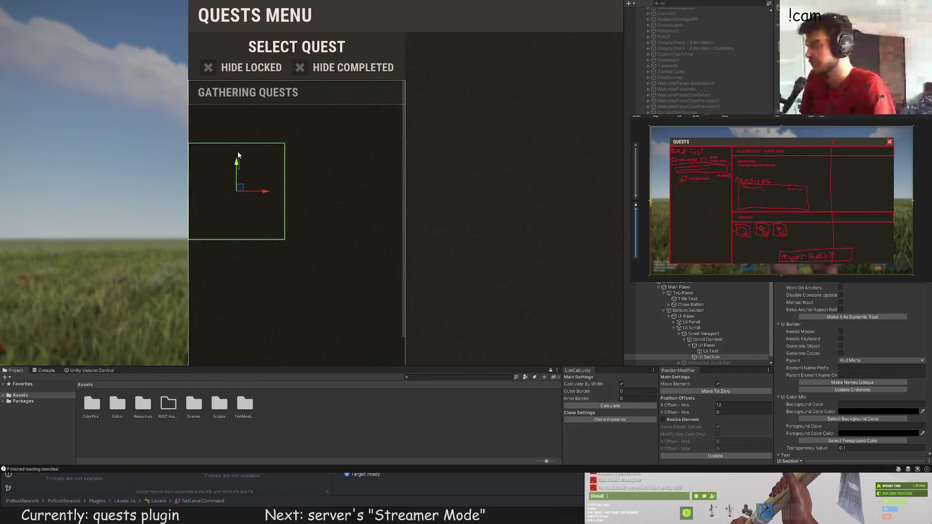
pyautogui.moveTo(238, 156); pyautogui.dragTo(238, 117)
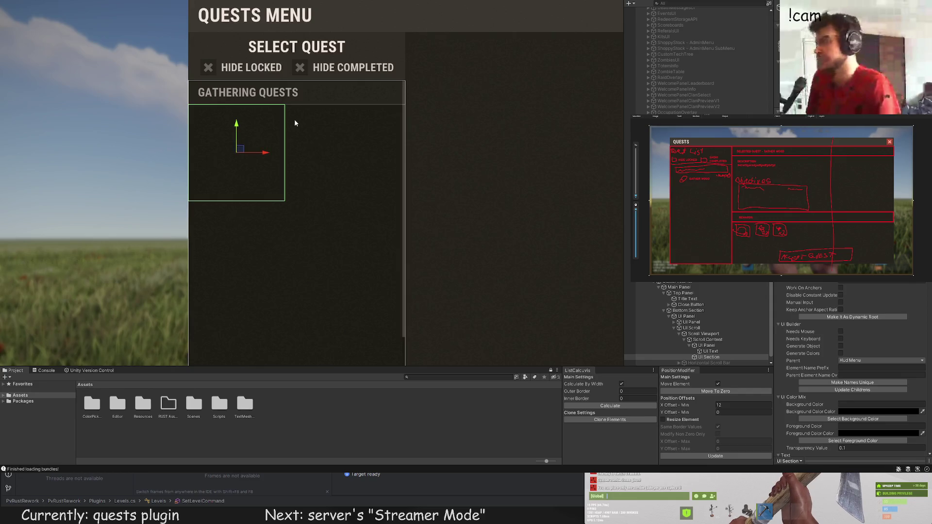
pyautogui.scroll(1, 294, 123)
# Step: Widen the section to the full list width and shrink it to row height, about 29 units
pyautogui.press('t')
pyautogui.moveTo(281, 165); pyautogui.dragTo(440, 165)
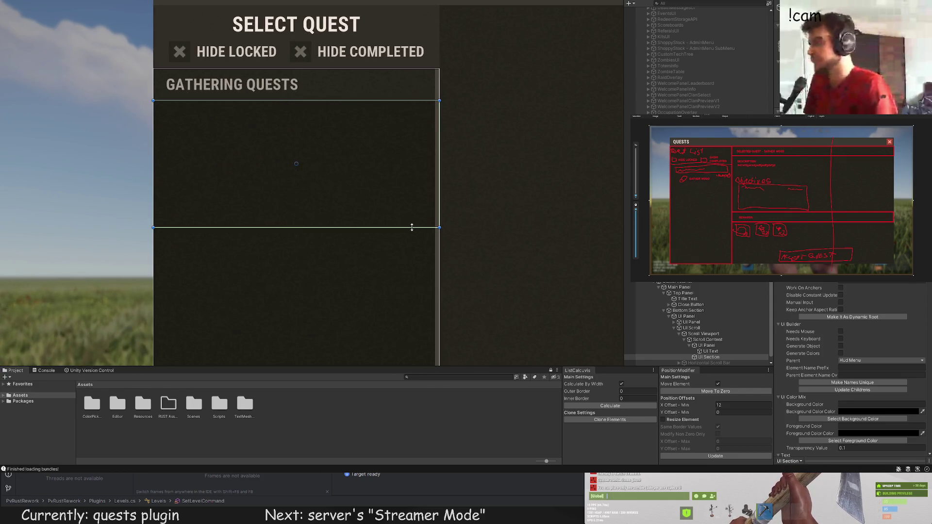
pyautogui.moveTo(412, 228); pyautogui.dragTo(396, 141)
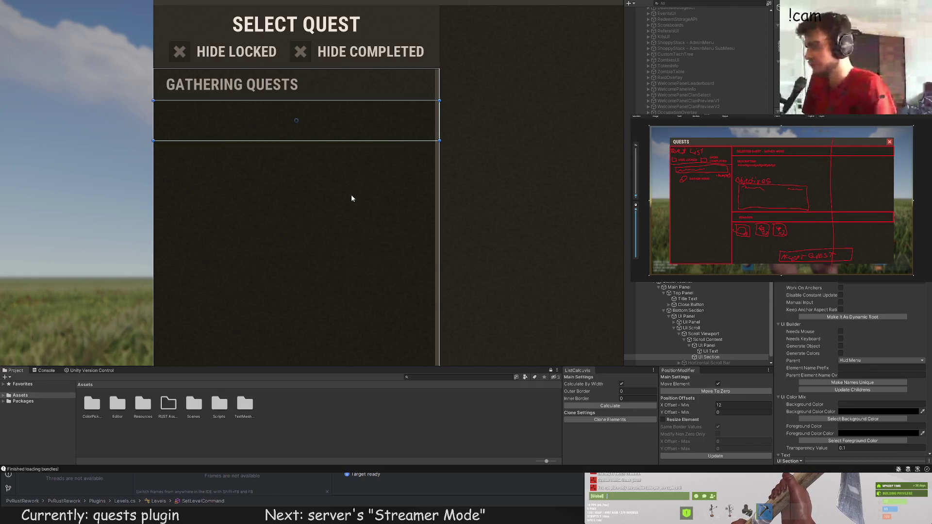
pyautogui.scroll(-3, 352, 198)
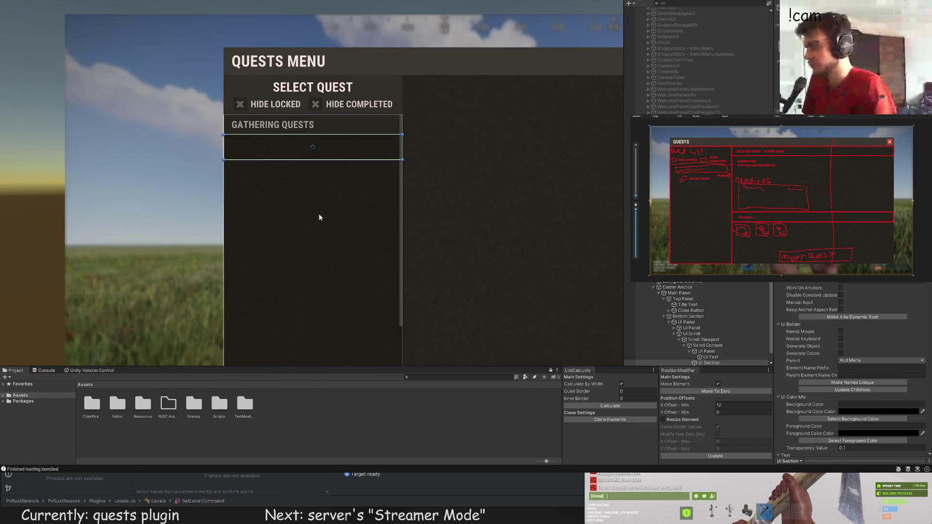
pyautogui.scroll(4, 320, 217)
pyautogui.moveTo(306, 138); pyautogui.dragTo(307, 126)
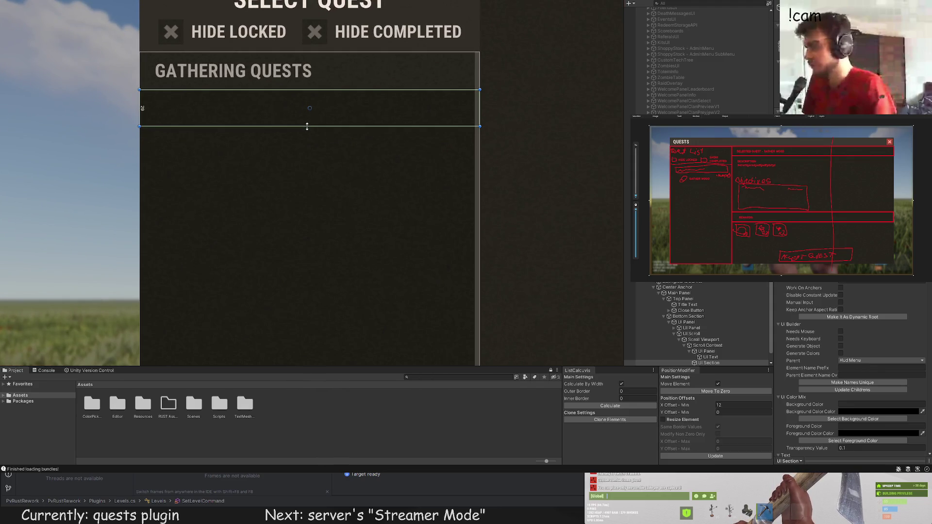
# Step: Fine-tune the row height to about 33 units and reselect the new UI Section
pyautogui.scroll(-4, 294, 190)
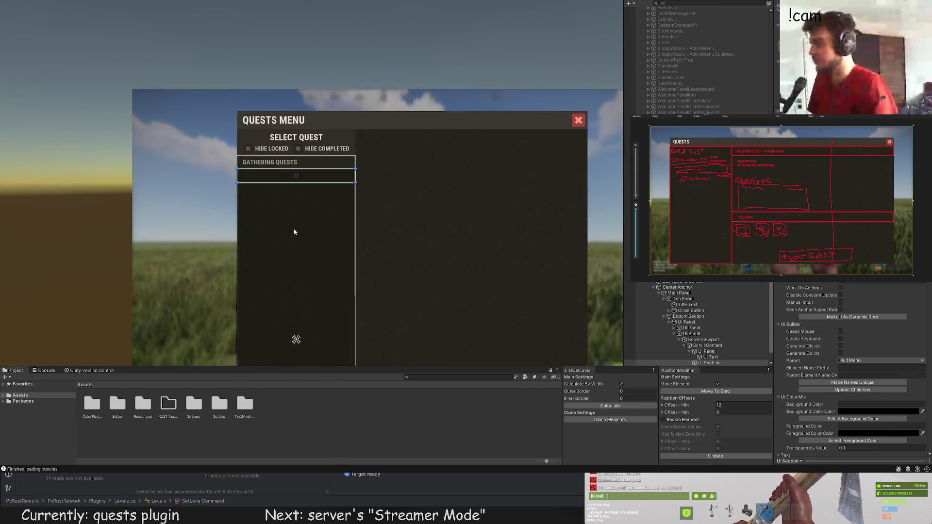
pyautogui.moveTo(293, 232)
pyautogui.mouseDown()
pyautogui.moveTo(228, 116)
pyautogui.moveTo(252, 194)
pyautogui.mouseUp()
pyautogui.scroll(3, 251, 194)
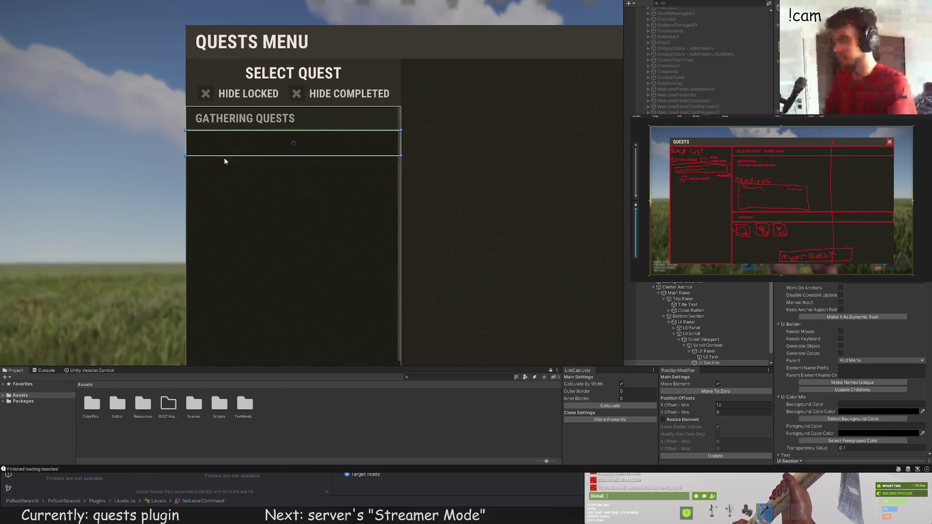
pyautogui.scroll(1, 225, 161)
pyautogui.moveTo(229, 156); pyautogui.dragTo(229, 156)
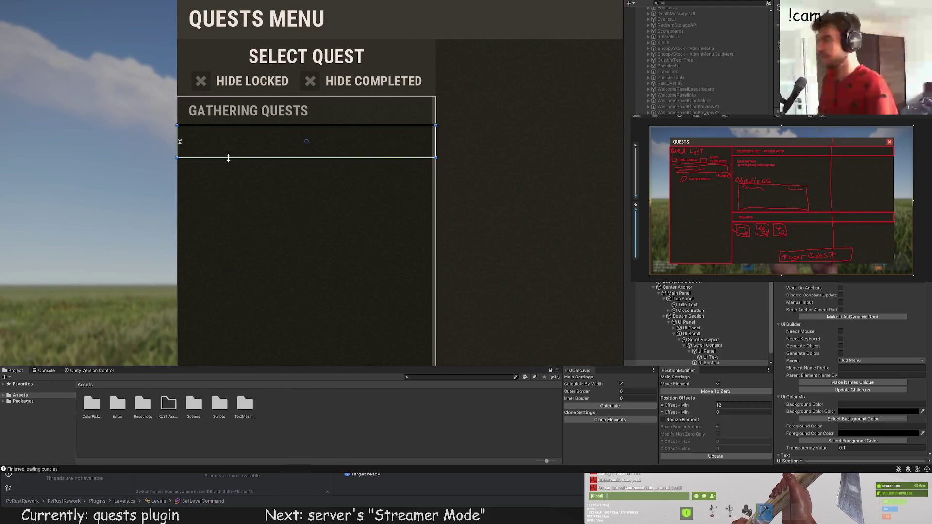
pyautogui.click(231, 185)
pyautogui.scroll(-3, 231, 194)
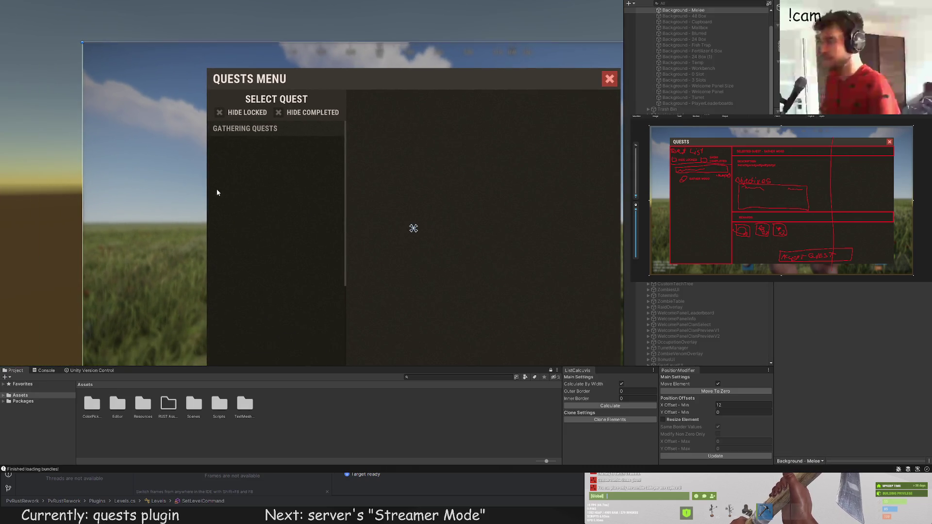
pyautogui.click(218, 192)
pyautogui.scroll(5, 228, 192)
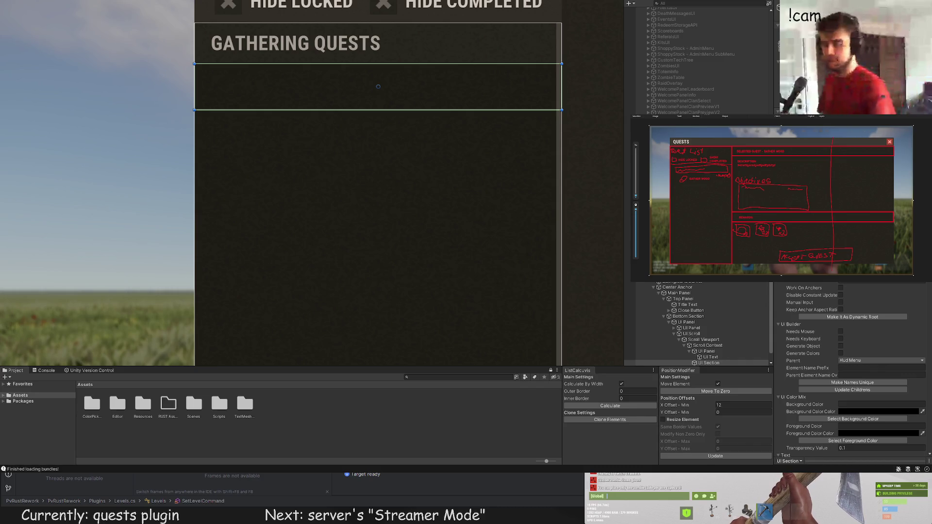
pyautogui.scroll(-2, 699, 323)
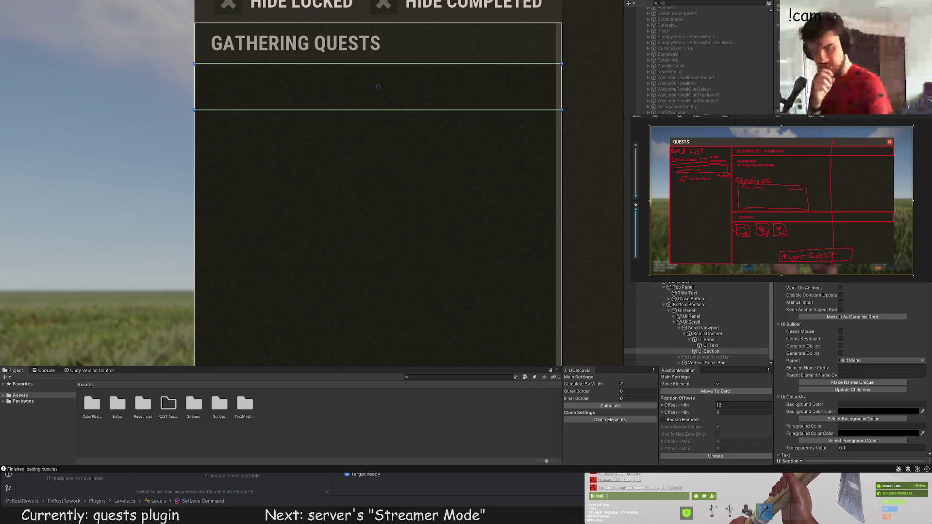
# Step: Reselect the UI Section row and add a UI Image inside it with Ctrl+Shift+I
pyautogui.click(711, 345)
pyautogui.click(726, 358)
pyautogui.click(713, 352)
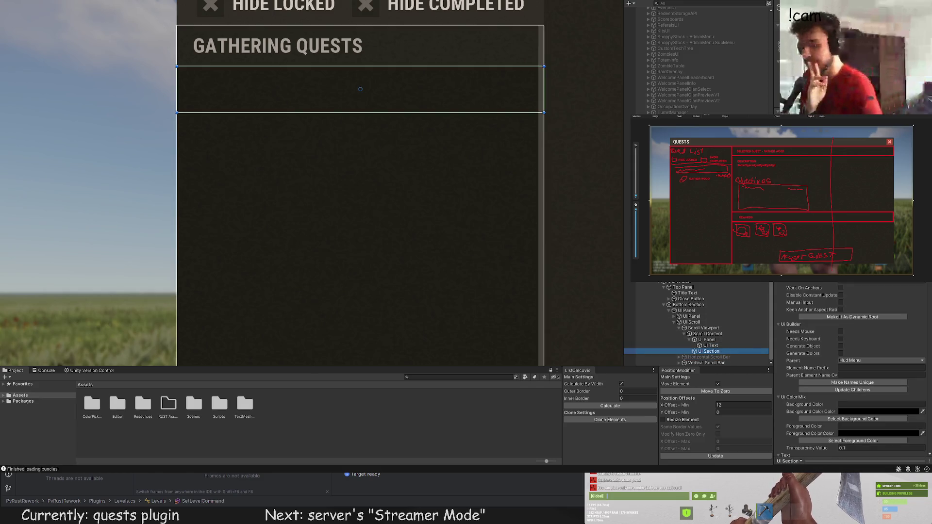
pyautogui.hotkey('ctrl', 'shift', 'i')
pyautogui.scroll(-2, 196, 171)
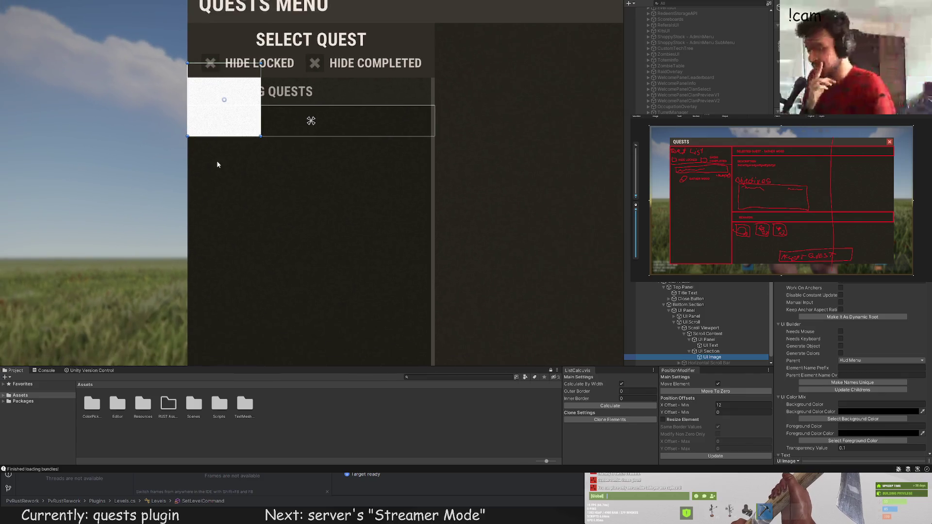
pyautogui.scroll(2, 190, 138)
pyautogui.scroll(1, 191, 139)
# Step: Resize the white image into a square that fits within the row's height
pyautogui.moveTo(168, 57); pyautogui.dragTo(196, 117)
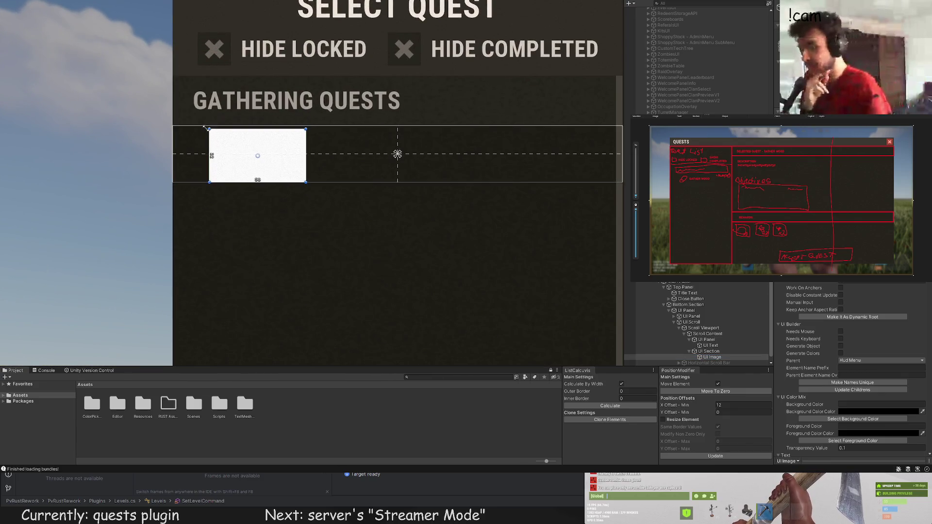
pyautogui.moveTo(306, 150); pyautogui.dragTo(258, 150)
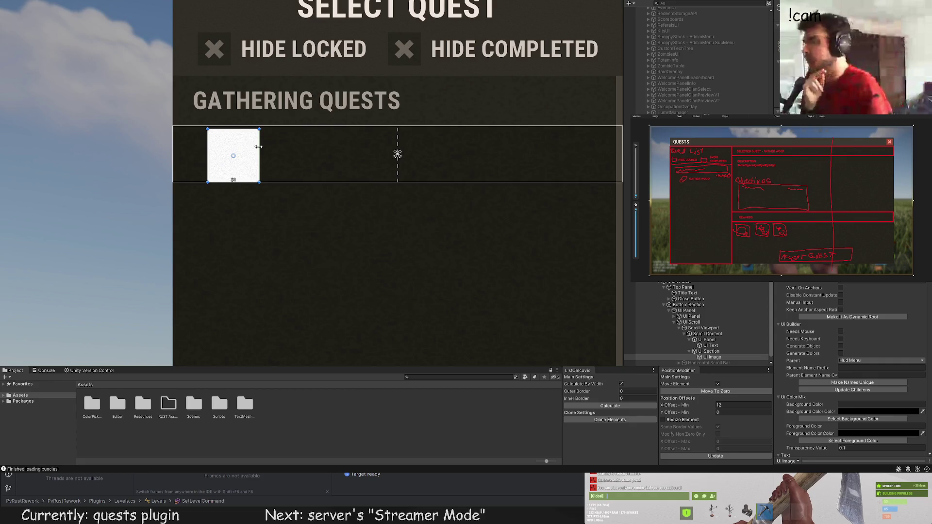
pyautogui.scroll(1, 247, 148)
pyautogui.scroll(1, 198, 125)
pyautogui.moveTo(182, 118)
pyautogui.mouseDown()
pyautogui.moveTo(181, 108)
pyautogui.moveTo(182, 126)
pyautogui.mouseUp()
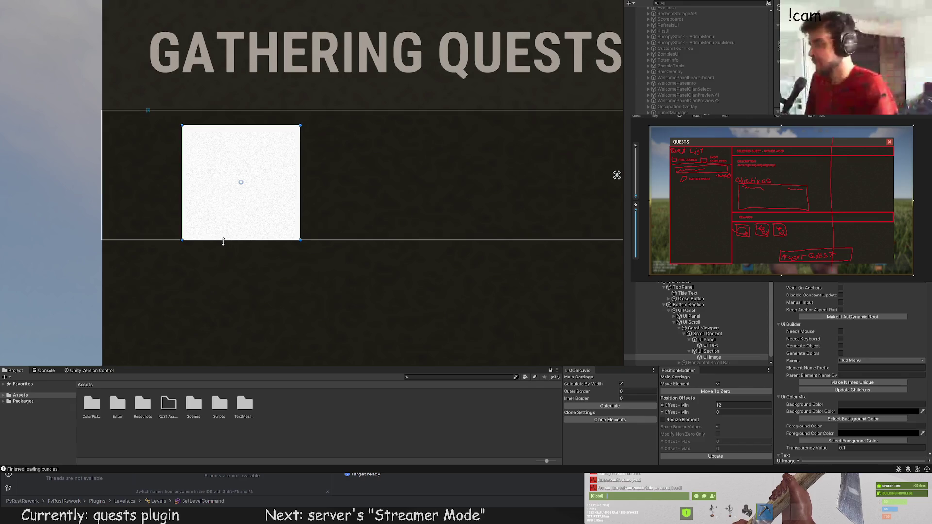
pyautogui.moveTo(225, 240); pyautogui.dragTo(224, 225)
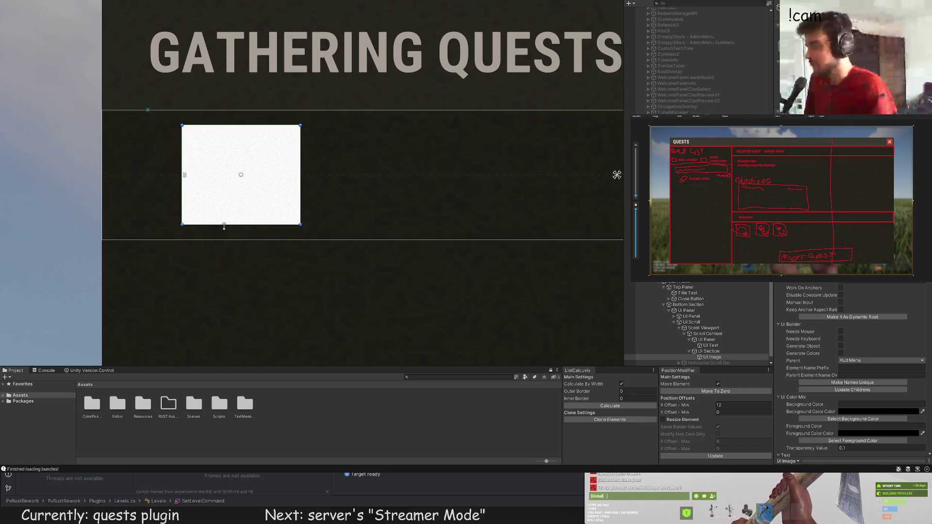
pyautogui.moveTo(302, 175); pyautogui.dragTo(281, 175)
pyautogui.scroll(-10, 853, 284)
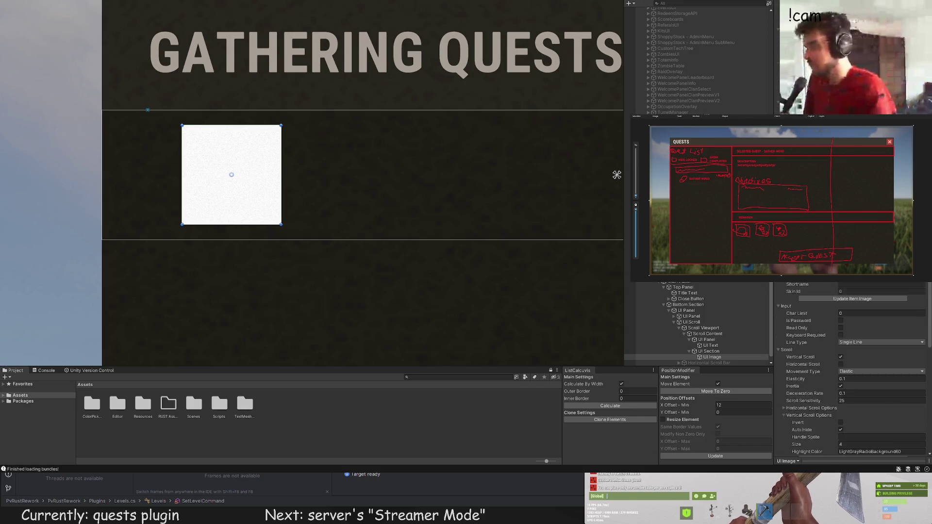
pyautogui.scroll(8, 854, 284)
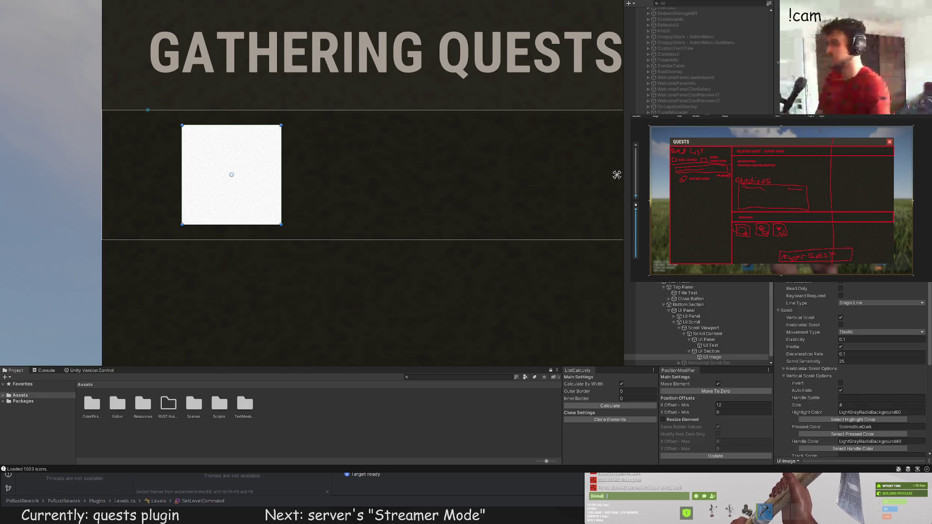
# Step: Assign the axe sprite to the icon image and reselect the quest row section
pyautogui.scroll(-5, 855, 369)
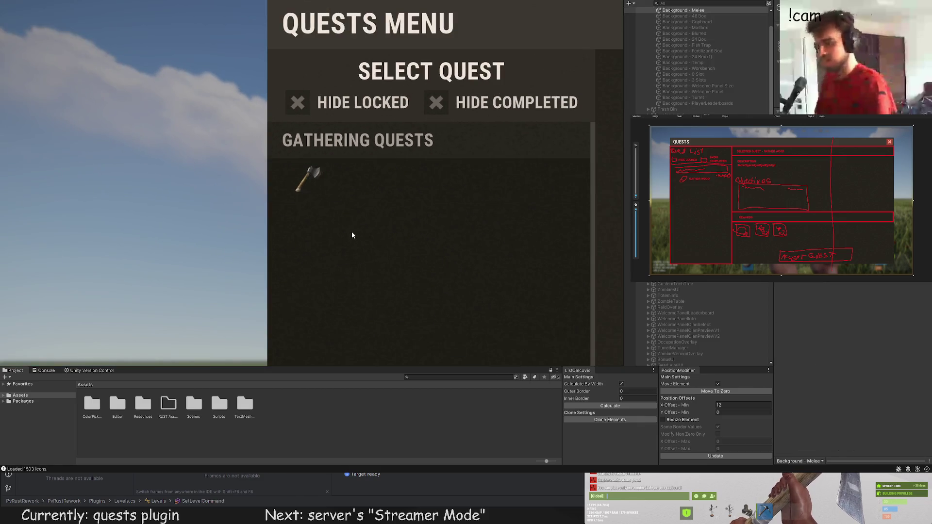
pyautogui.scroll(-3, 453, 235)
pyautogui.click(418, 282)
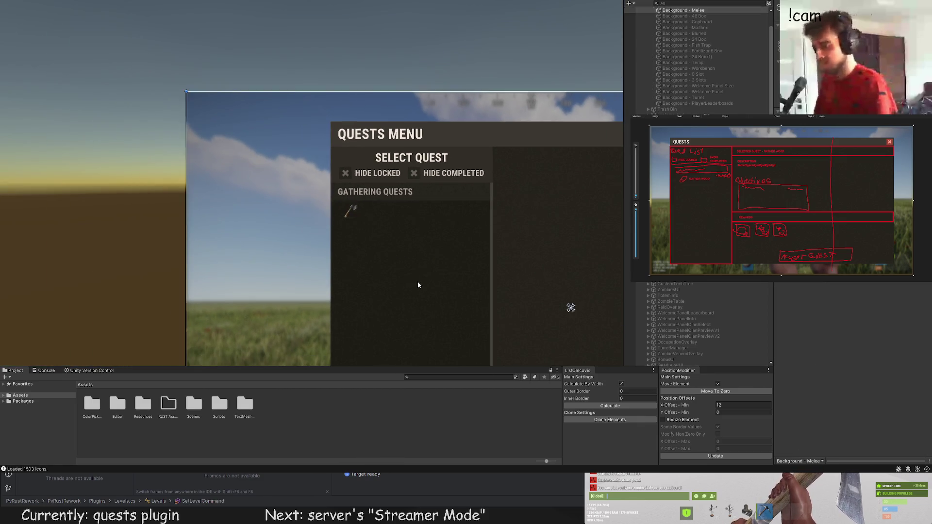
pyautogui.click(359, 220)
pyautogui.scroll(5, 349, 225)
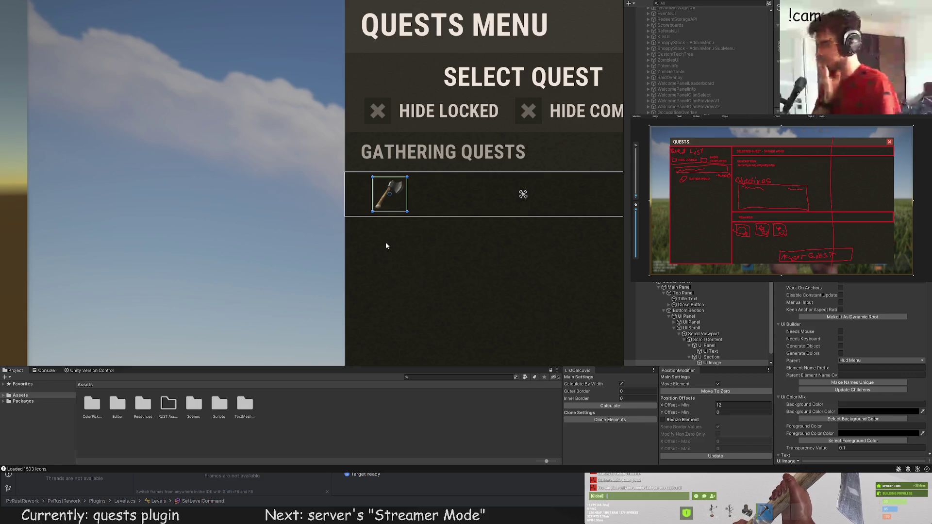
pyautogui.moveTo(402, 235); pyautogui.dragTo(359, 228)
pyautogui.scroll(-1, 707, 340)
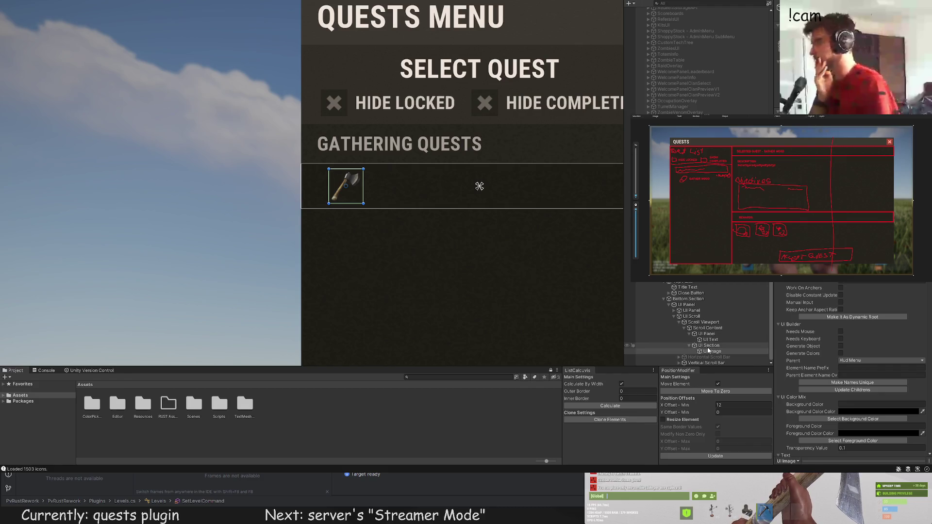
pyautogui.click(707, 346)
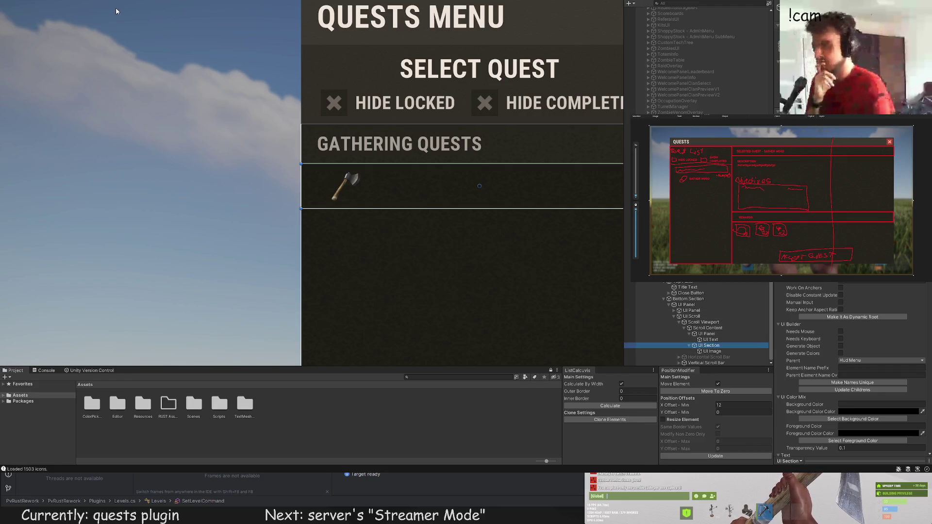
# Step: Add a text label beside the axe icon, lined up with it and left-aligned
pyautogui.press('f')
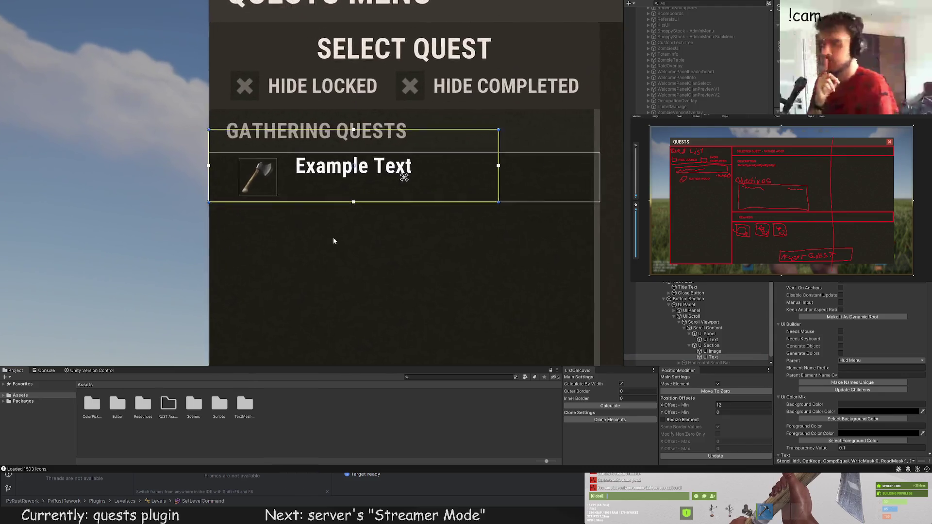
pyautogui.moveTo(137, 130); pyautogui.dragTo(298, 147)
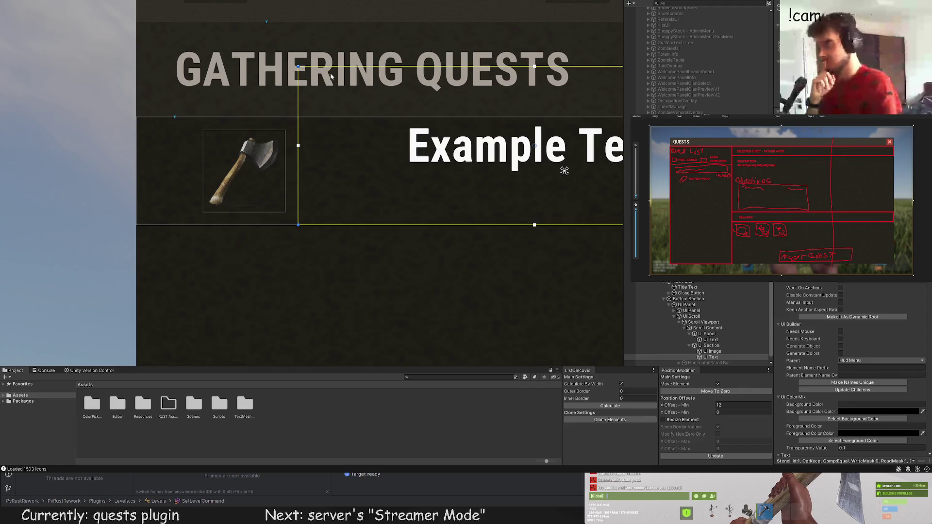
pyautogui.moveTo(332, 68); pyautogui.dragTo(326, 117)
pyautogui.scroll(-10, 842, 364)
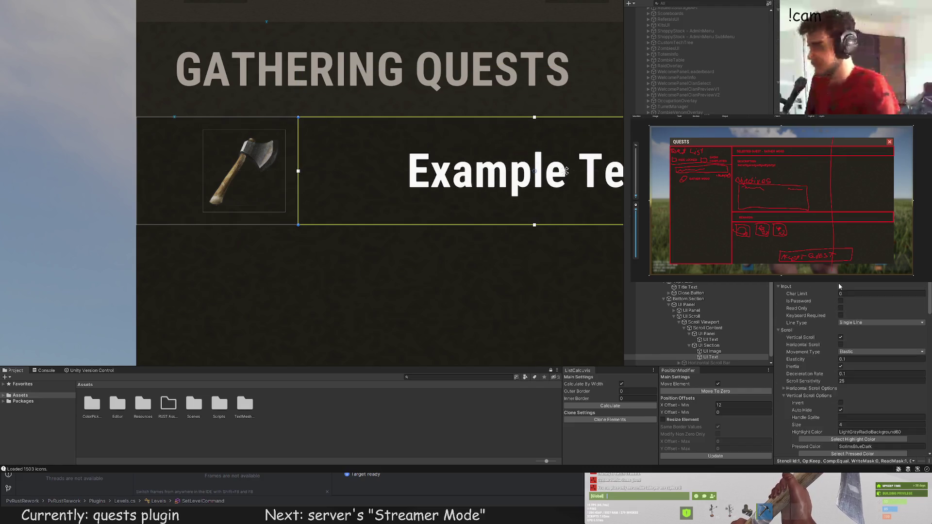
pyautogui.click(842, 378)
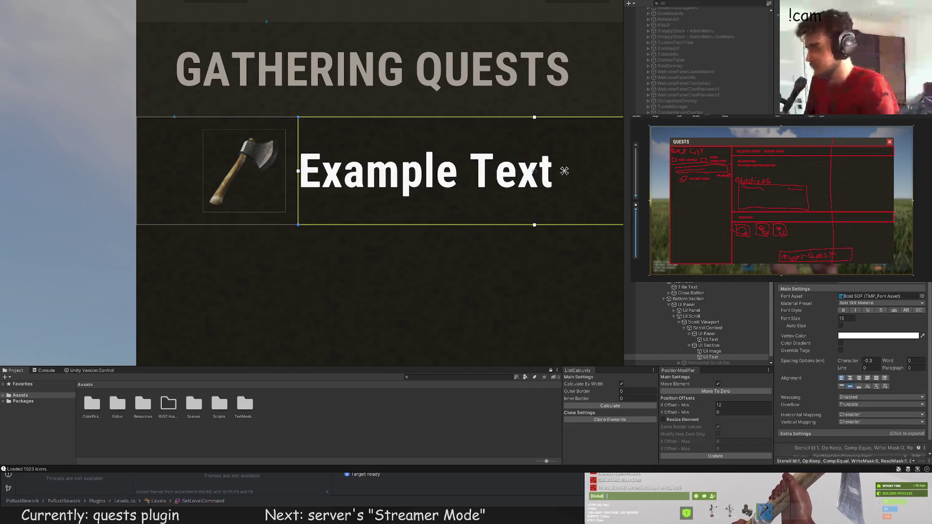
# Step: Change the label text to 'YOUR FIRST TREE'
pyautogui.write('T')
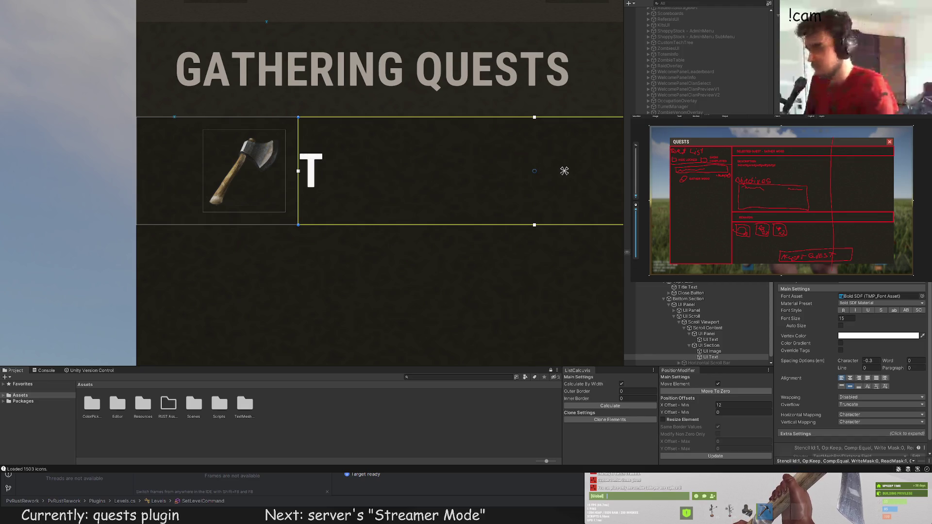
pyautogui.press('BackSpace')
pyautogui.write('FIRSZ')
pyautogui.press('BackSpace')
pyautogui.press('BackSpace')
pyautogui.press('BackSpace')
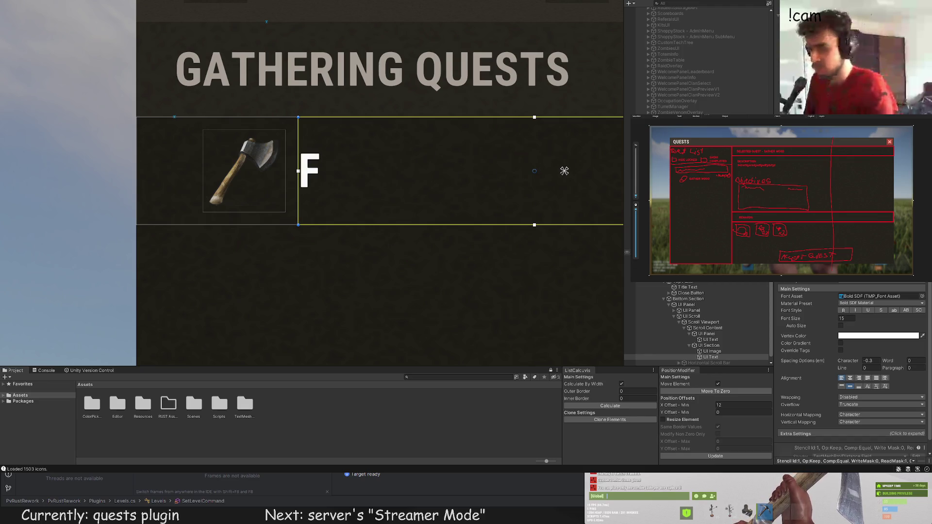
pyautogui.press('BackSpace')
pyautogui.write('YOUR FIRST TR')
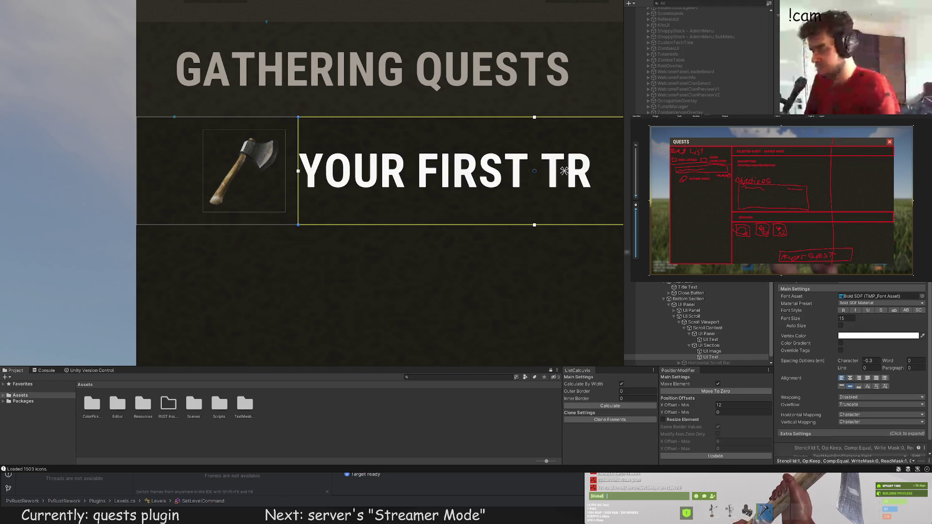
pyautogui.write('EE')
pyautogui.scroll(-2, 539, 201)
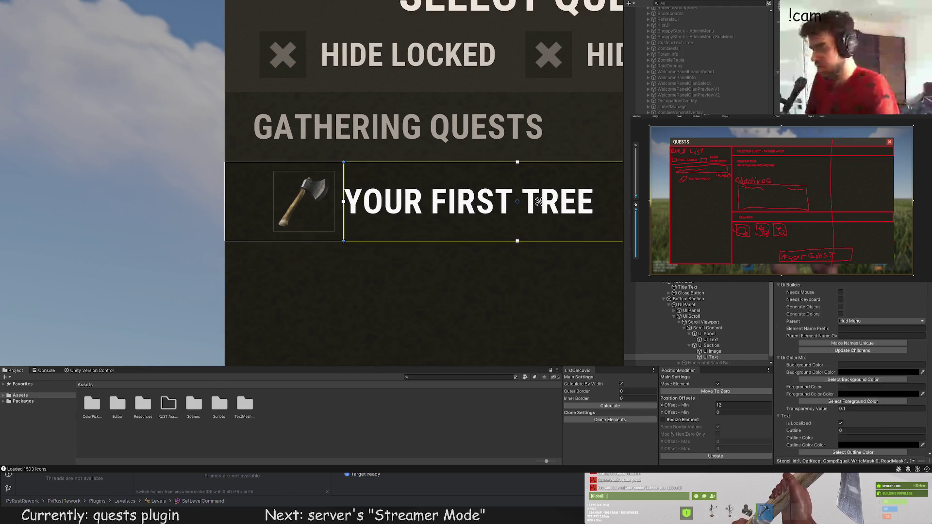
# Step: Colour the title label LightGray from the colour swatches
pyautogui.hotkey('ctrl', 'shift', 'c')
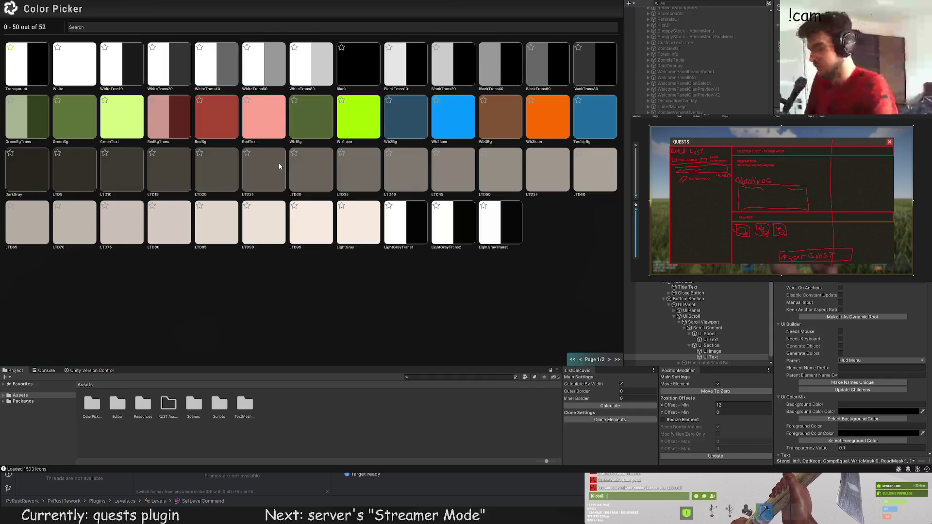
pyautogui.click(487, 175)
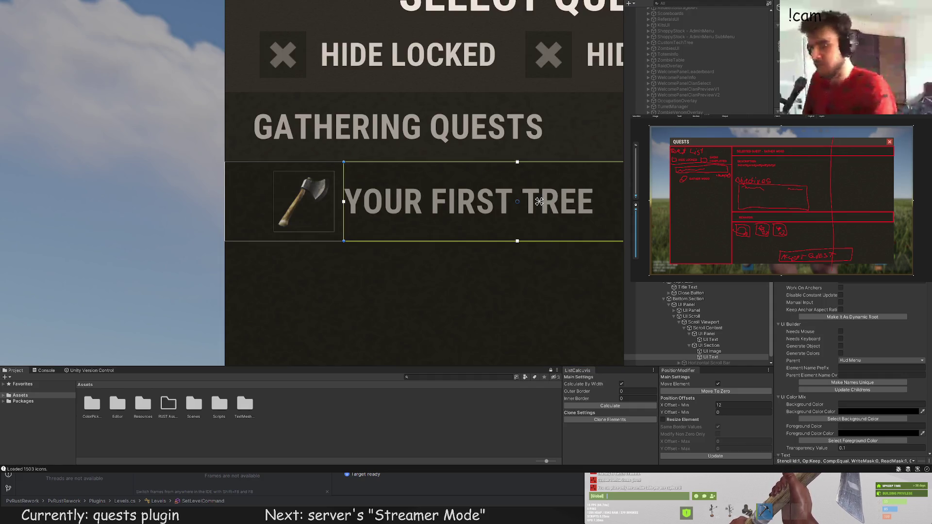
pyautogui.hotkey('ctrl', 'shift', 'c')
pyautogui.click(347, 221)
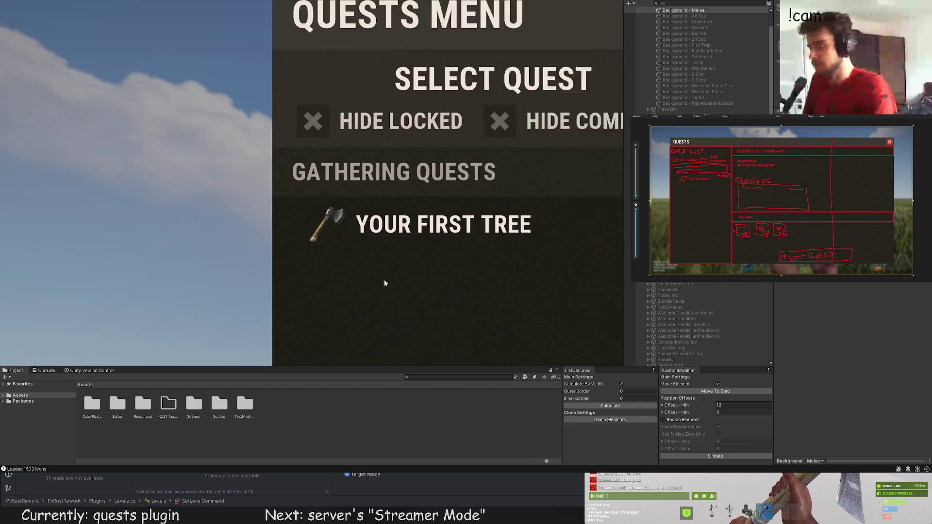
pyautogui.scroll(-2, 387, 272)
pyautogui.scroll(2, 430, 253)
pyautogui.hotkey('ctrl', 'shift', 'c')
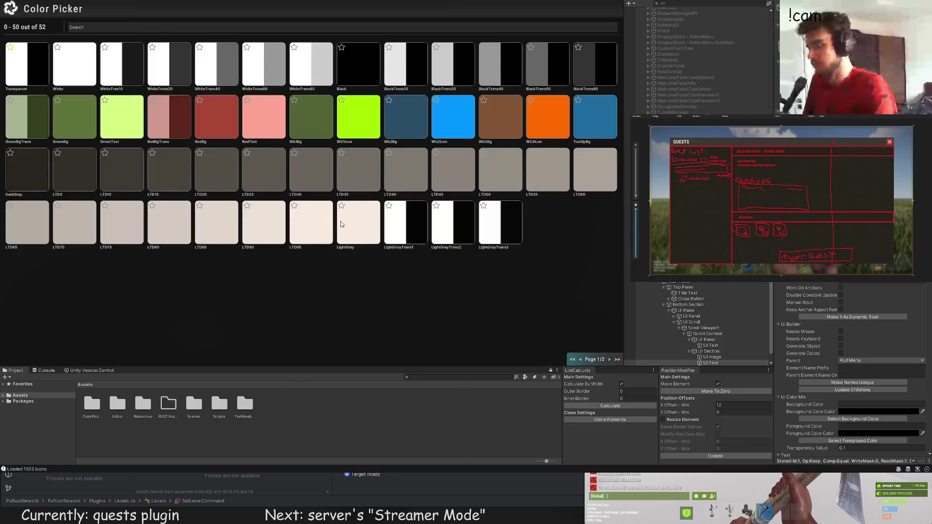
pyautogui.hotkey('ctrl', 'shift', 'c')
pyautogui.scroll(-1, 463, 306)
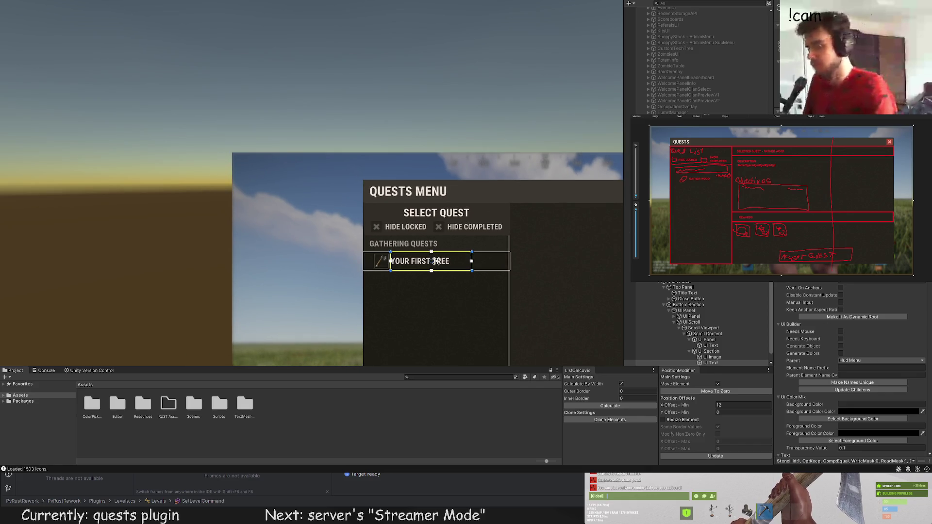
pyautogui.hotkey('ctrl', 'shift', 'c')
pyautogui.click(347, 212)
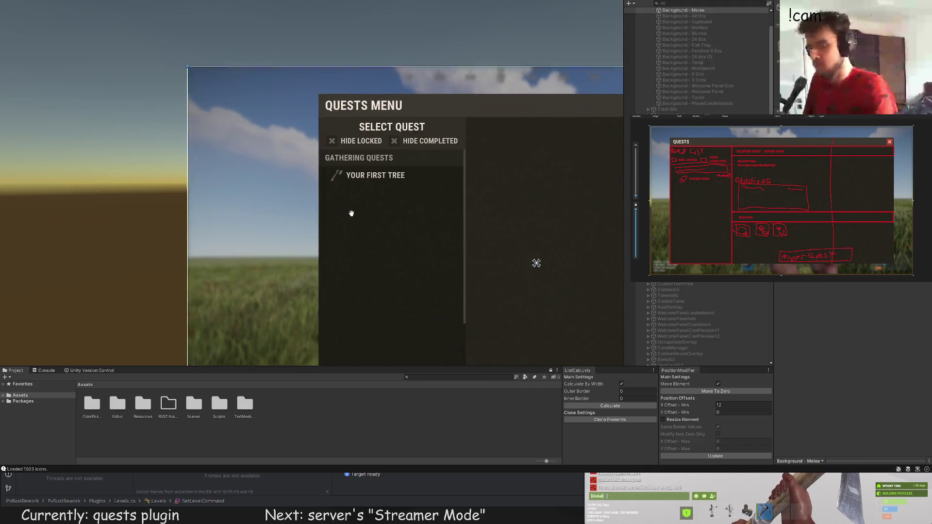
pyautogui.scroll(3, 351, 185)
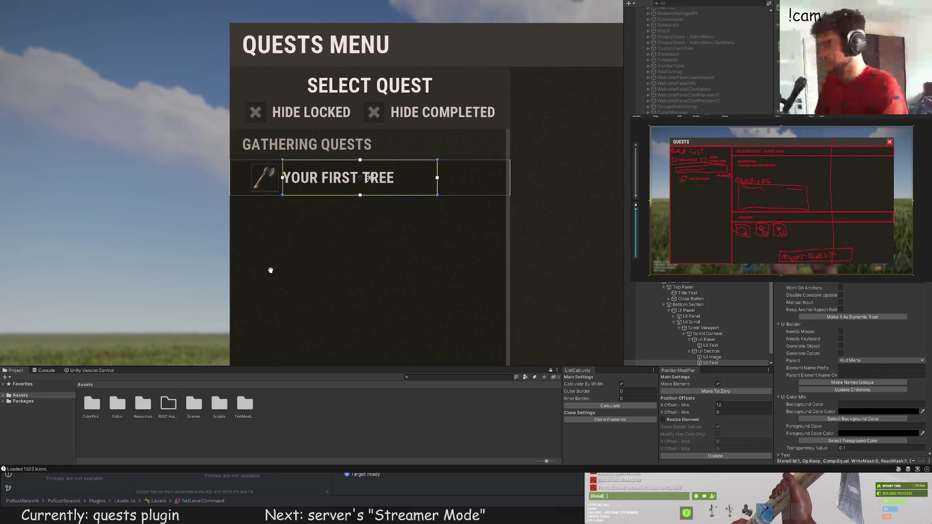
pyautogui.scroll(-1, 700, 297)
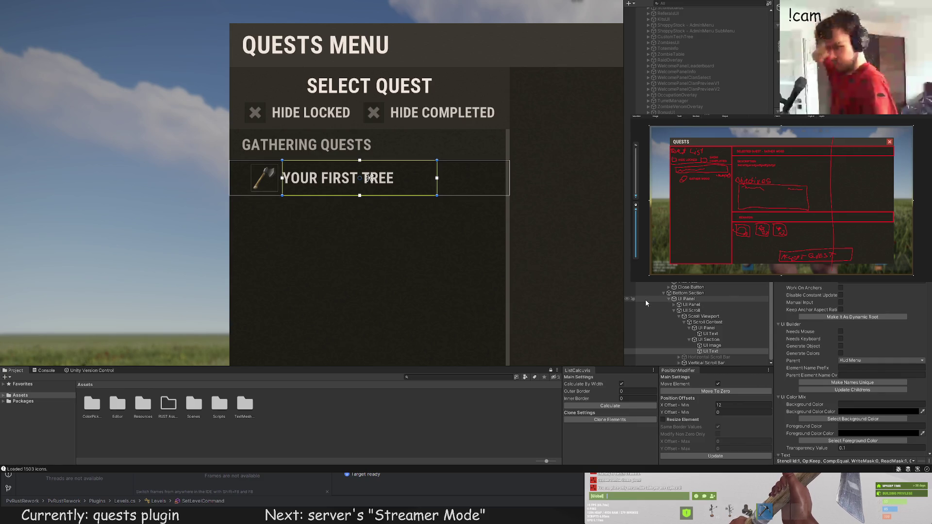
pyautogui.click(719, 346)
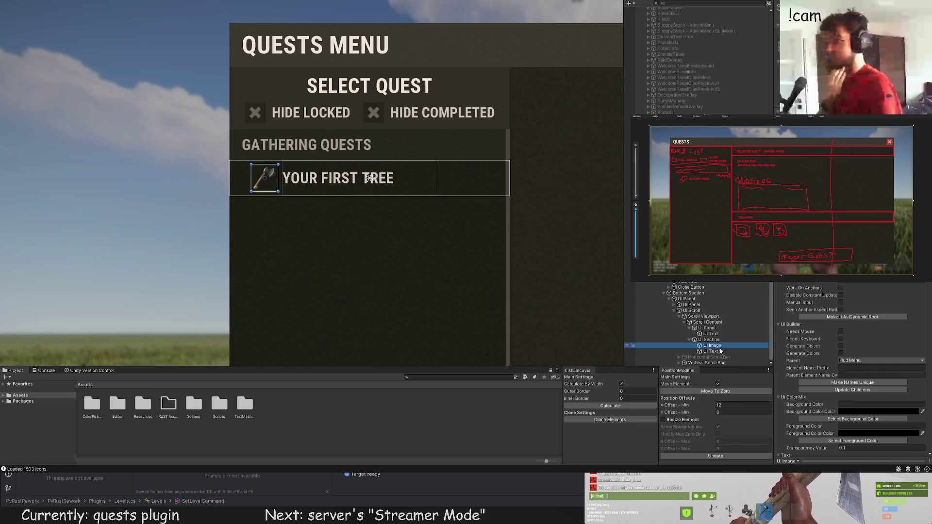
pyautogui.click(720, 351)
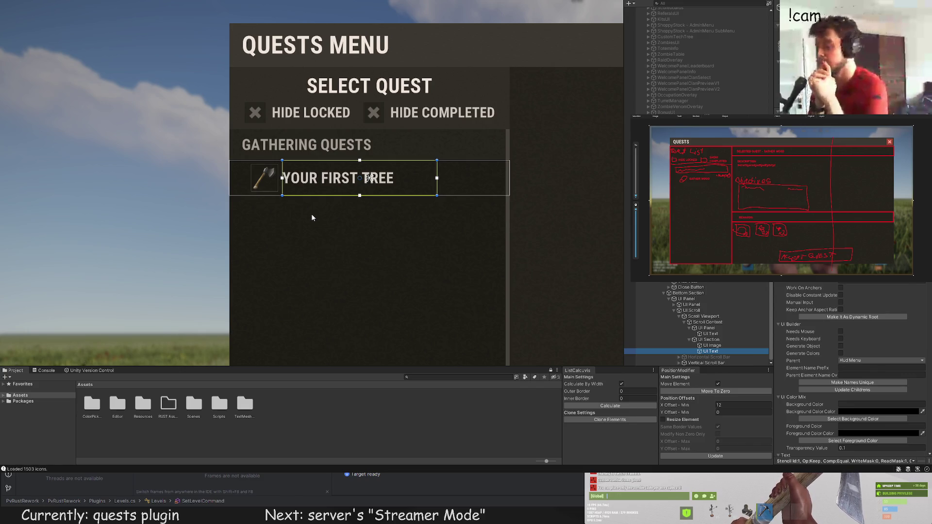
pyautogui.press('f')
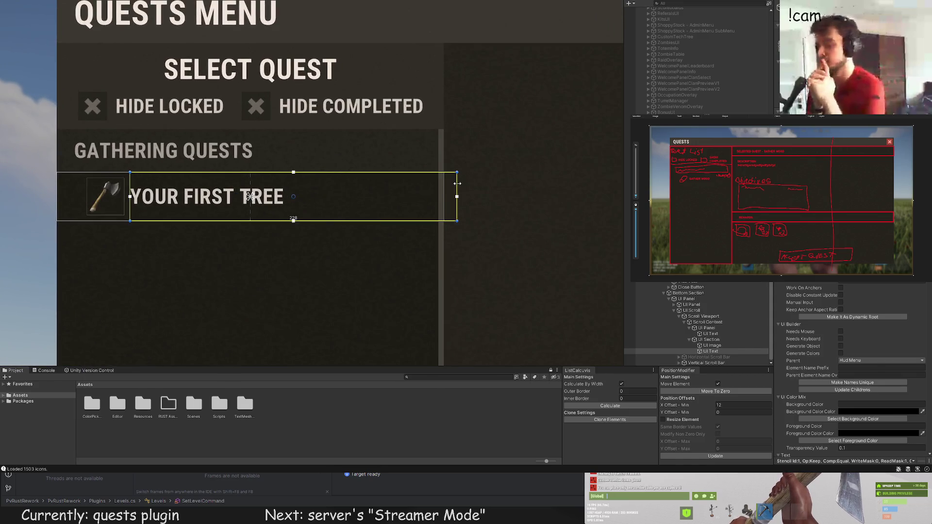
# Step: Duplicate the title text into a right-aligned 'LOCKED' label
pyautogui.moveTo(457, 183); pyautogui.dragTo(444, 188)
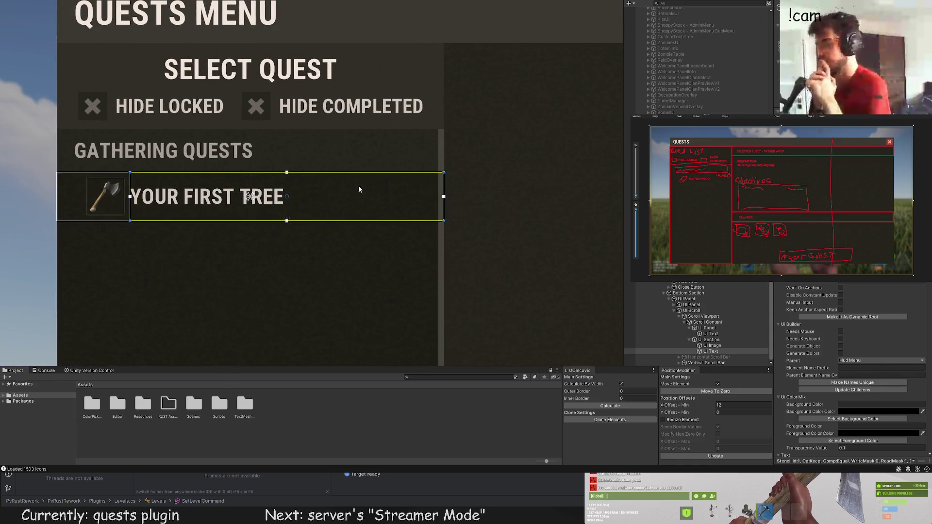
pyautogui.click(713, 352)
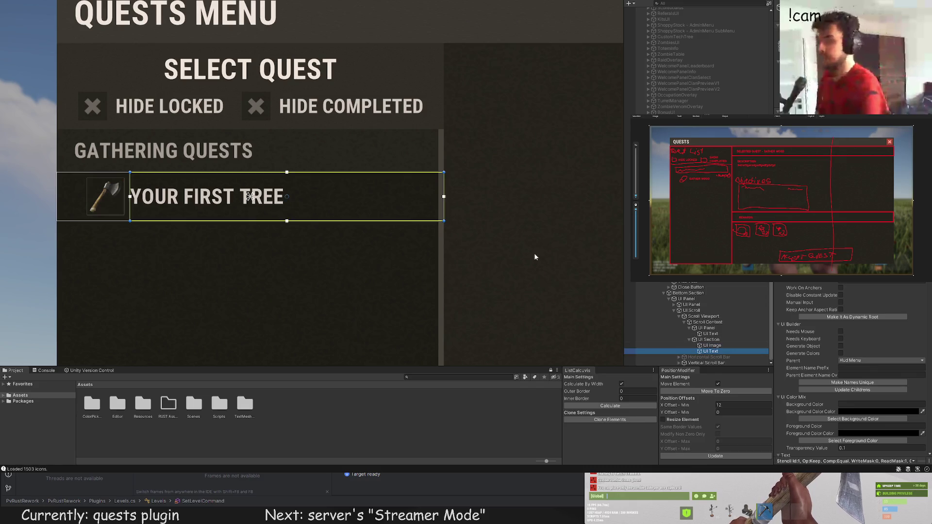
pyautogui.hotkey('ctrl', 'd')
pyautogui.press('f')
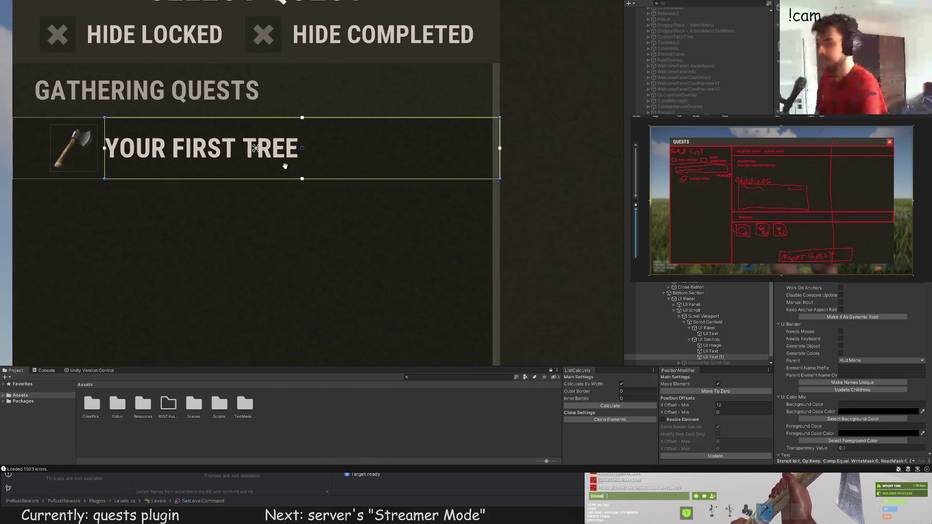
pyautogui.moveTo(96, 178); pyautogui.dragTo(323, 155)
pyautogui.scroll(-10, 858, 338)
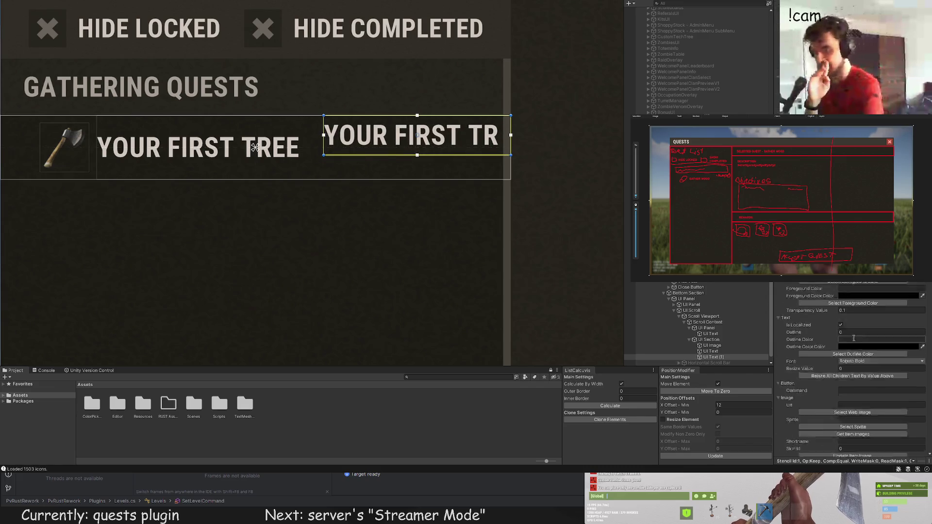
pyautogui.click(859, 352)
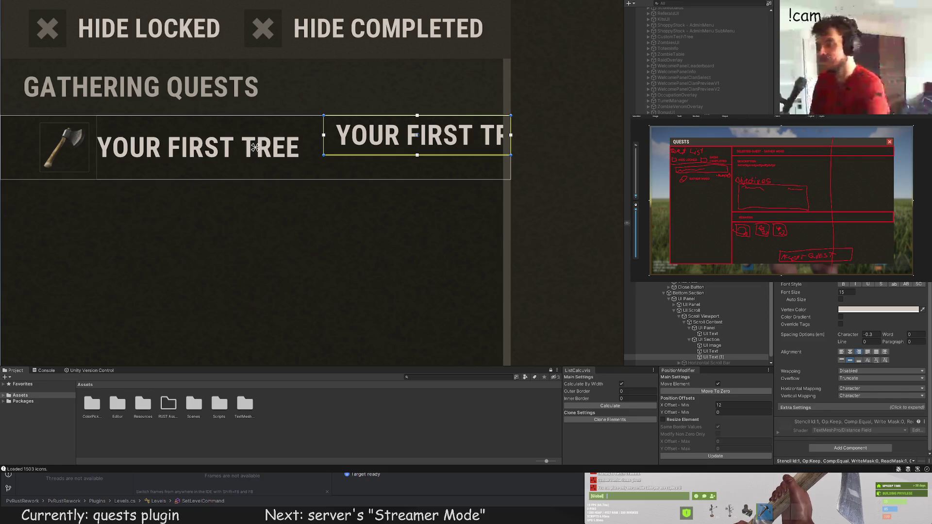
pyautogui.write('LOCKED')
# Step: Give the LOCKED label the LTD55 grey colour and font size 10
pyautogui.moveTo(559, 128); pyautogui.dragTo(433, 120)
pyautogui.scroll(10, 850, 369)
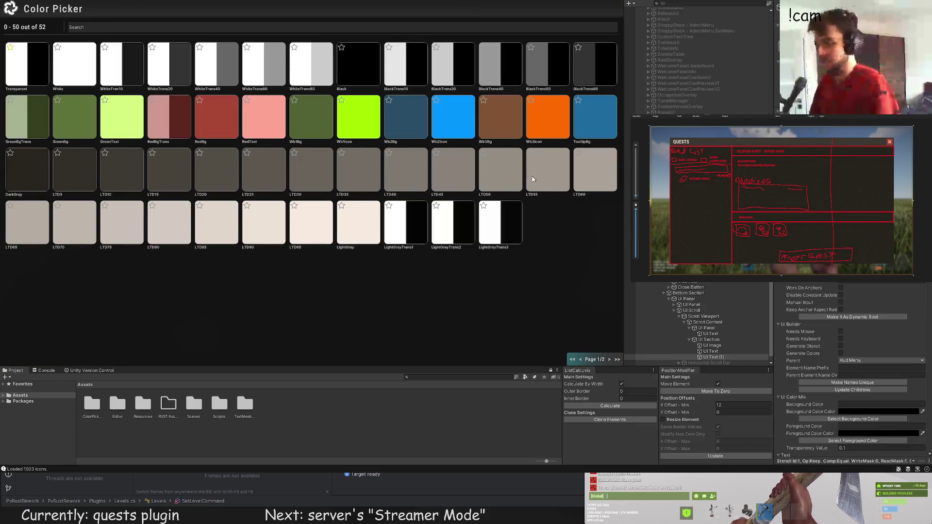
pyautogui.click(533, 179)
pyautogui.scroll(-10, 850, 340)
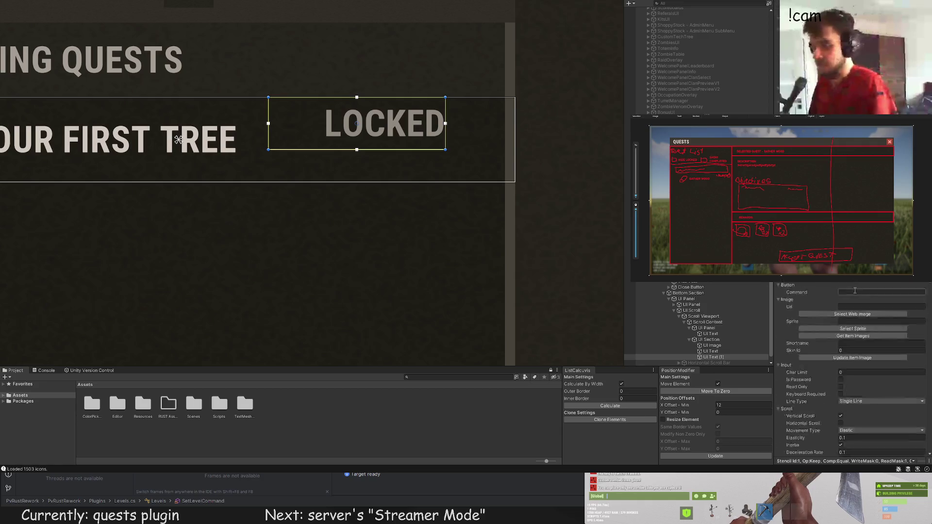
pyautogui.click(845, 292)
pyautogui.write('10')
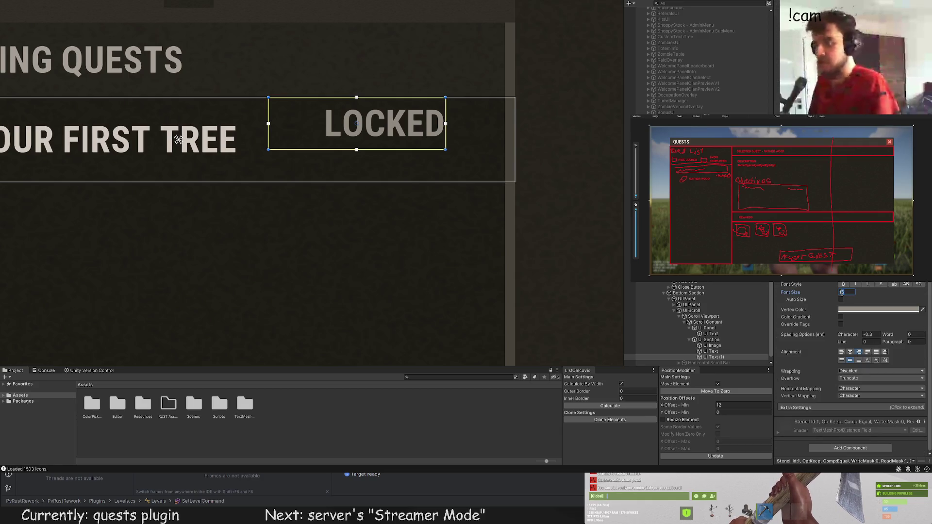
# Step: Resize and reposition the LOCKED label's box on the row's right side
pyautogui.scroll(-10, 427, 204)
pyautogui.click(366, 245)
pyautogui.scroll(5, 199, 121)
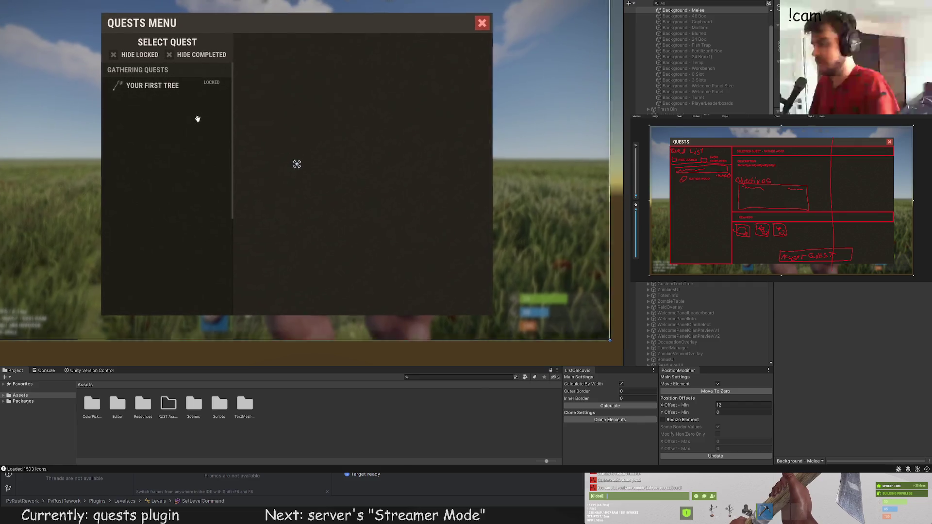
pyautogui.click(203, 126)
pyautogui.scroll(3, 228, 115)
pyautogui.scroll(3, 301, 136)
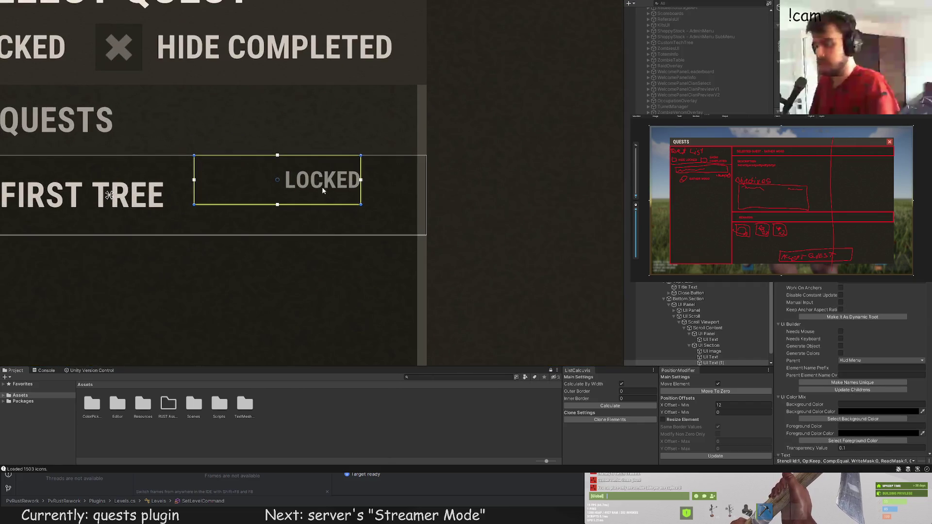
pyautogui.moveTo(323, 203)
pyautogui.mouseDown()
pyautogui.moveTo(323, 180)
pyautogui.moveTo(323, 190)
pyautogui.mouseUp()
pyautogui.press('w')
pyautogui.moveTo(277, 143); pyautogui.dragTo(278, 151)
pyautogui.scroll(-1, 709, 339)
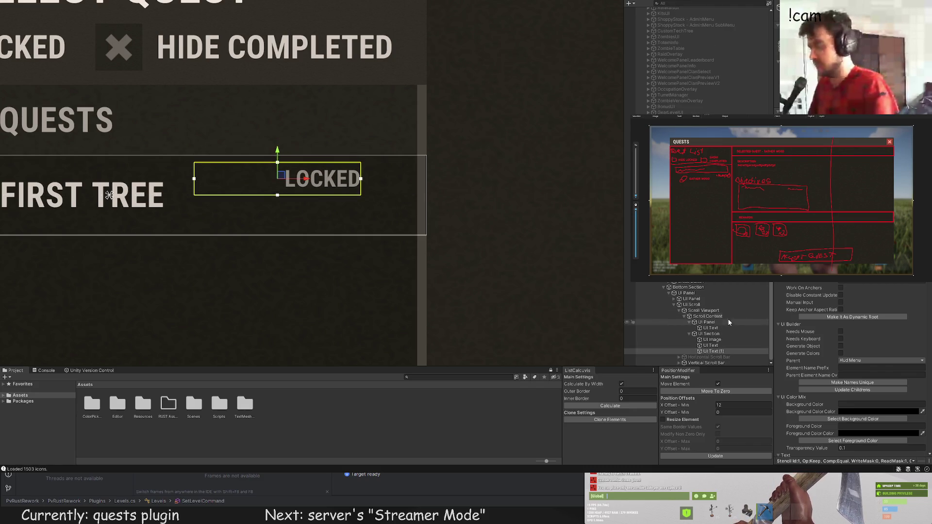
pyautogui.click(709, 334)
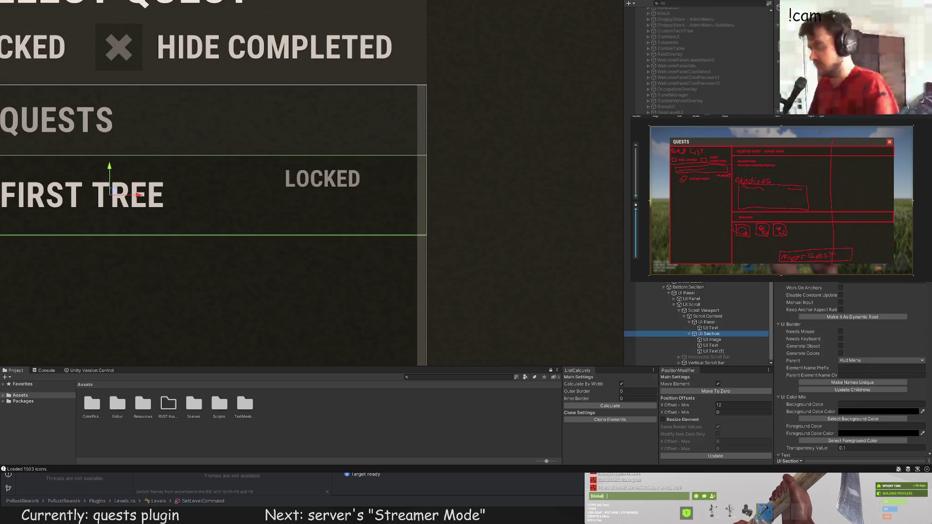
# Step: Add a UI Image to the quest row using the grey 'lock' icon
pyautogui.hotkey('ctrl', 'shift', 'i')
pyautogui.scroll(-5, 853, 316)
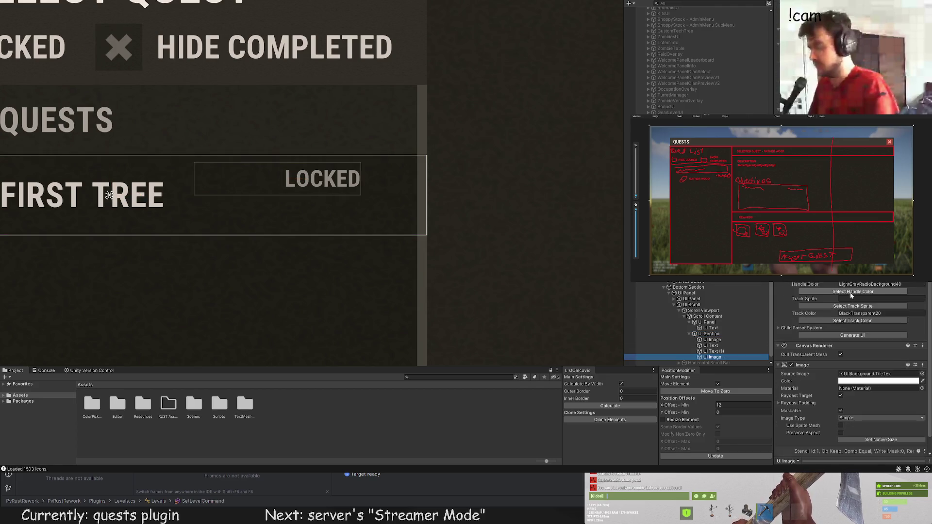
pyautogui.scroll(5, 854, 297)
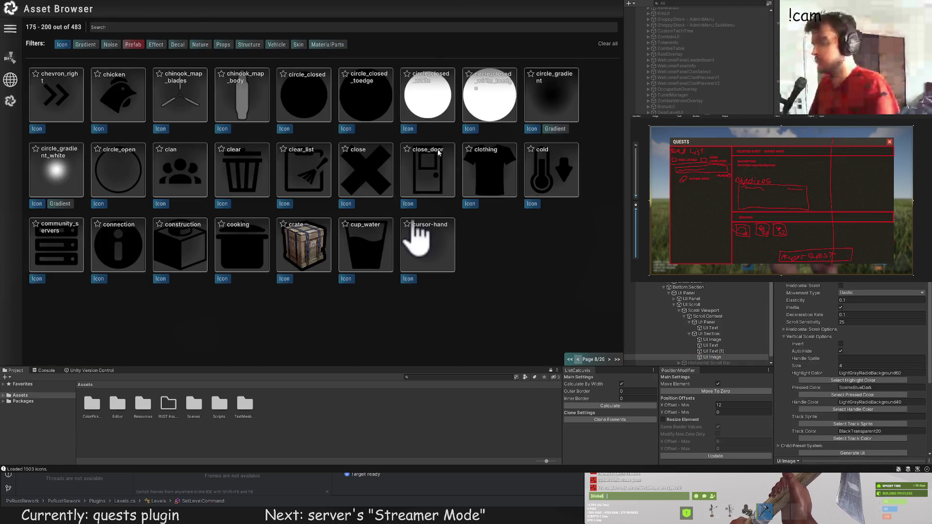
pyautogui.click(132, 24)
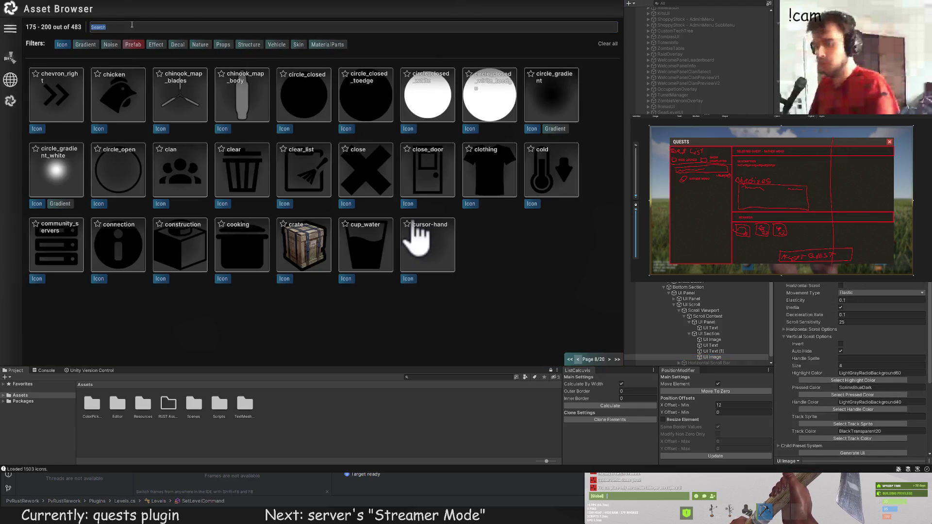
pyautogui.write('lock')
pyautogui.click(56, 92)
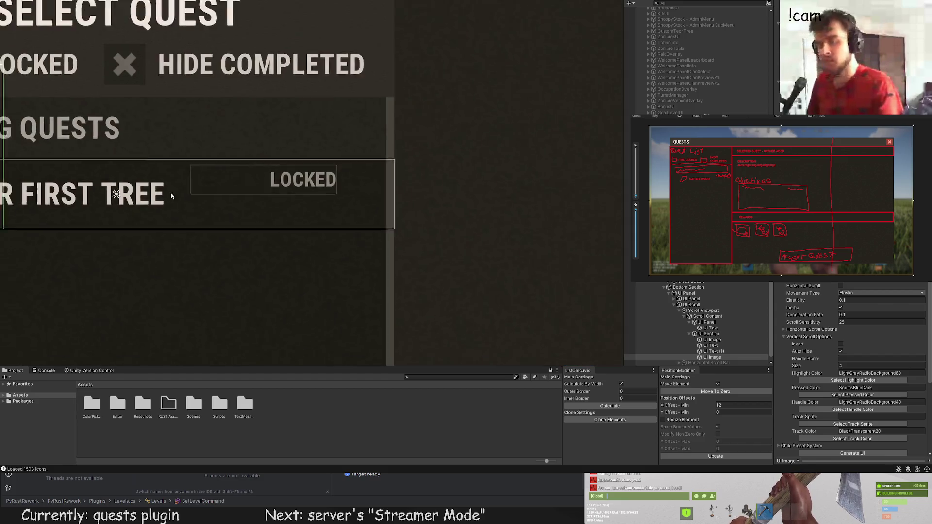
pyautogui.scroll(-10, 854, 369)
pyautogui.click(853, 419)
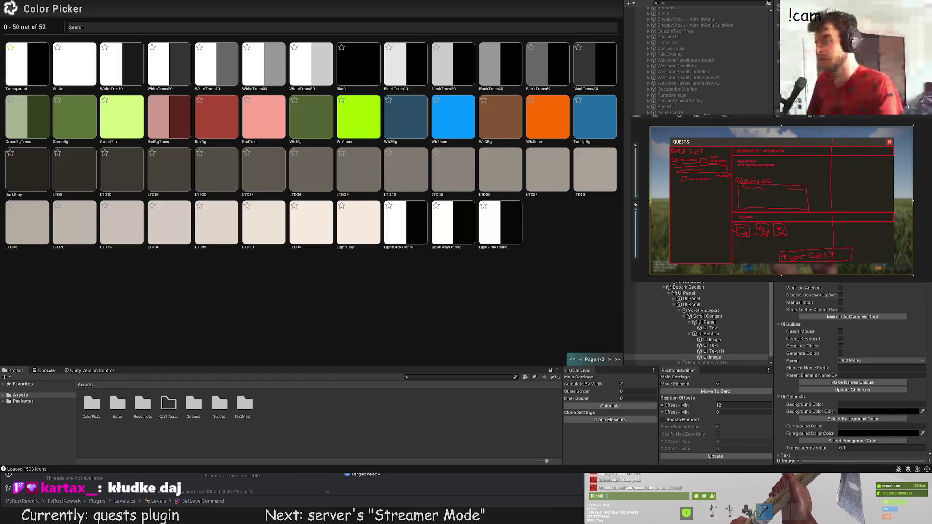
pyautogui.click(471, 178)
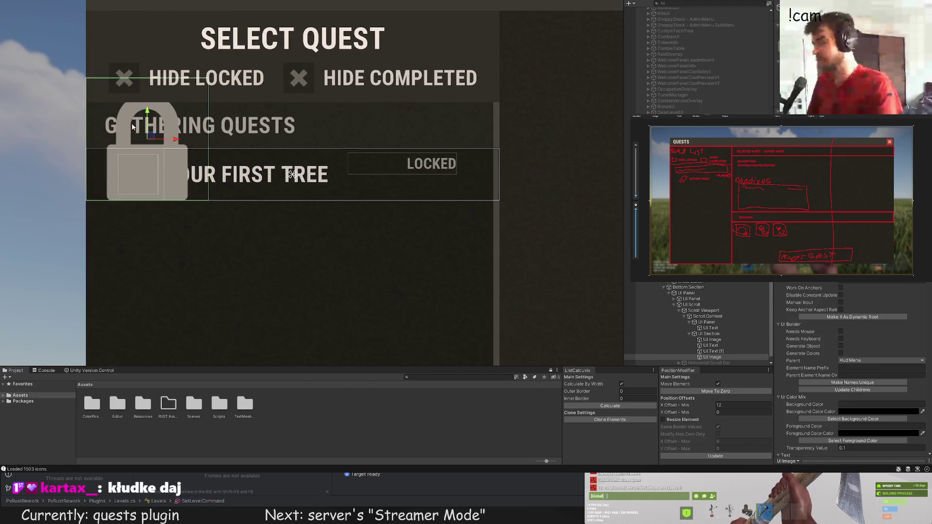
# Step: Shrink the lock image to a small icon and move it beside LOCKED
pyautogui.moveTo(86, 78)
pyautogui.mouseDown()
pyautogui.moveTo(166, 142)
pyautogui.moveTo(191, 181)
pyautogui.moveTo(266, 198)
pyautogui.moveTo(485, 188)
pyautogui.moveTo(480, 140)
pyautogui.mouseUp()
pyautogui.scroll(4, 483, 155)
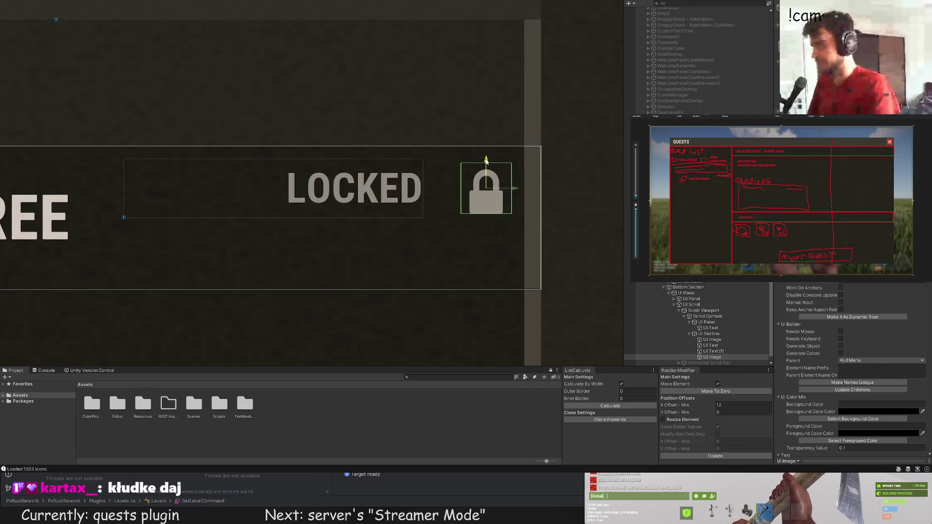
pyautogui.moveTo(517, 184)
pyautogui.mouseDown()
pyautogui.moveTo(473, 185)
pyautogui.moveTo(526, 189)
pyautogui.moveTo(511, 192)
pyautogui.mouseUp()
pyautogui.click(483, 114)
pyautogui.scroll(-6, 466, 146)
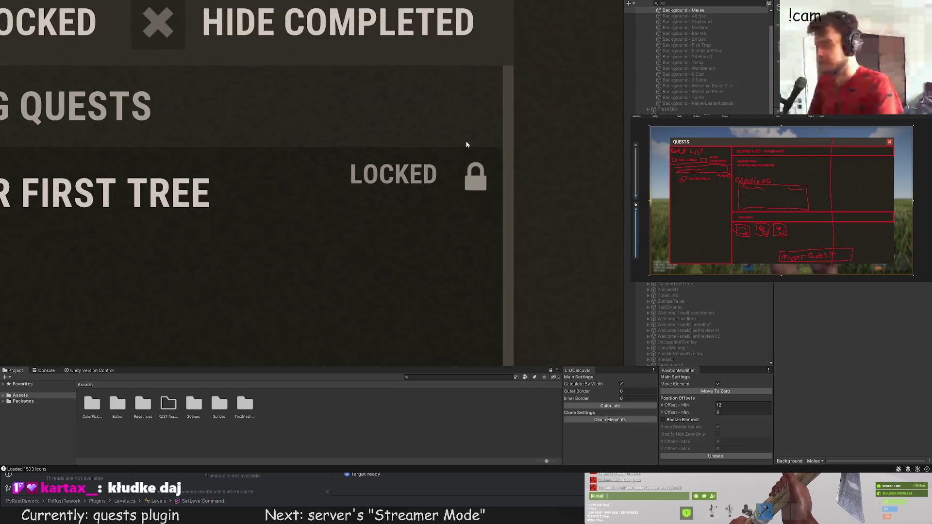
pyautogui.click(444, 171)
pyautogui.scroll(5, 462, 168)
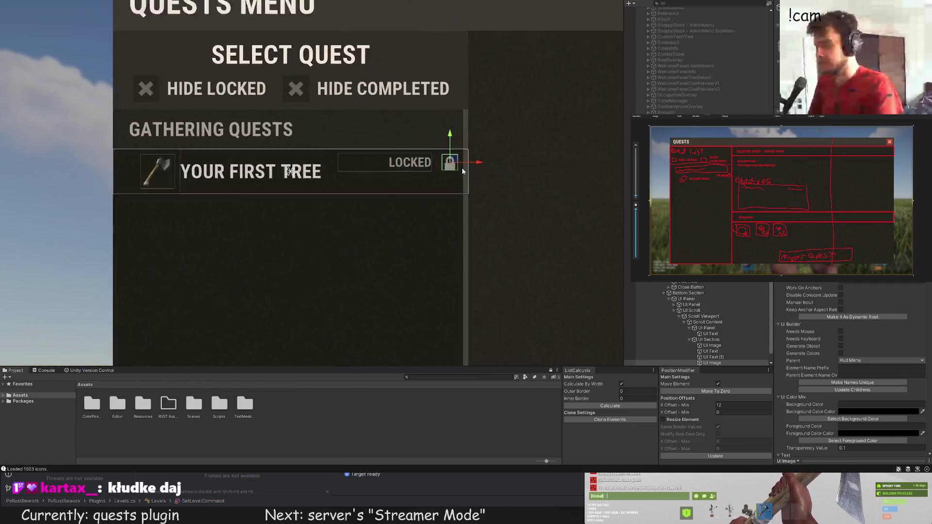
# Step: Widen the LOCKED text box to the right
pyautogui.doubleClick(714, 358)
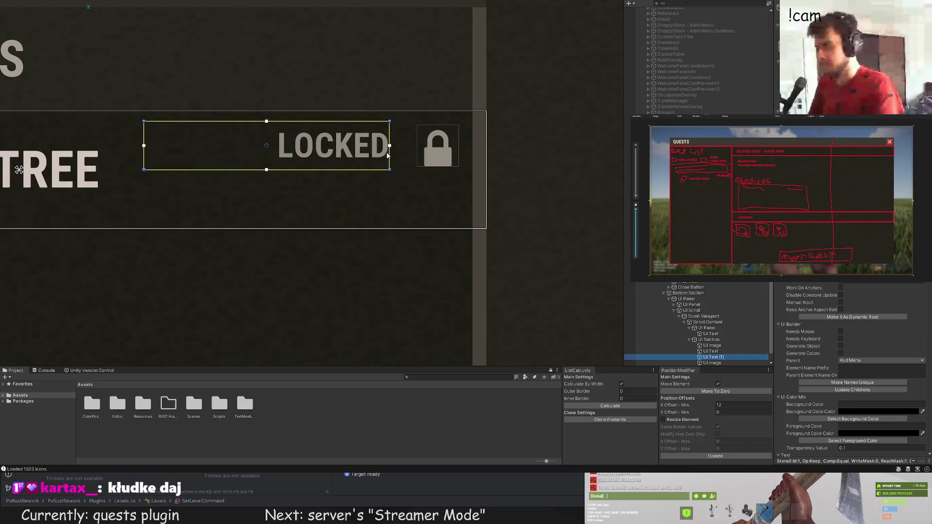
pyautogui.moveTo(386, 153); pyautogui.dragTo(409, 152)
pyautogui.click(417, 204)
pyautogui.scroll(-5, 417, 204)
pyautogui.click(388, 206)
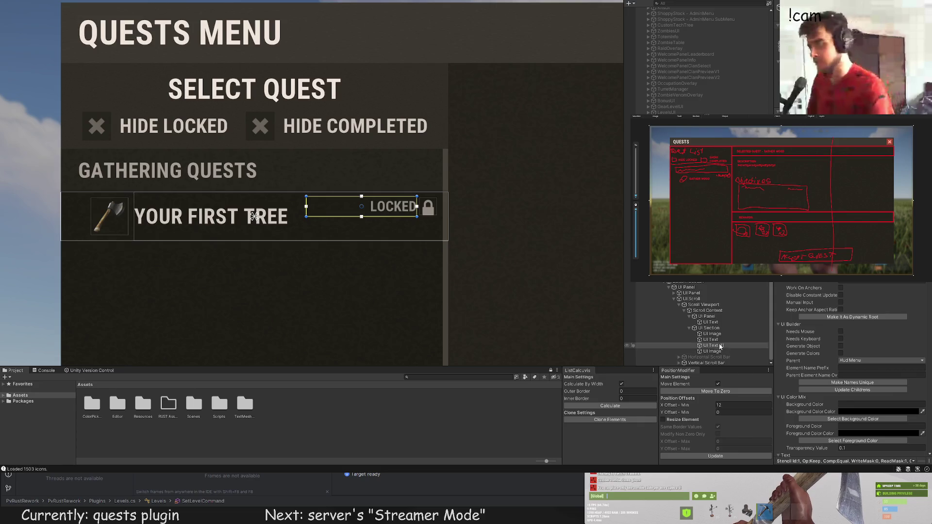
pyautogui.click(710, 340)
# Step: Shrink the lock icon slightly and check the row layout
pyautogui.doubleClick(712, 351)
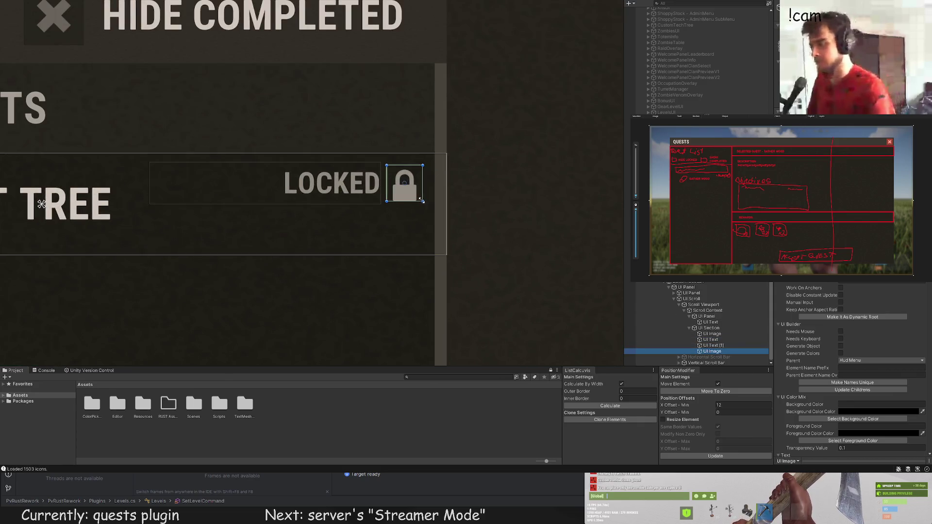
pyautogui.moveTo(421, 198); pyautogui.dragTo(417, 196)
pyautogui.press('w')
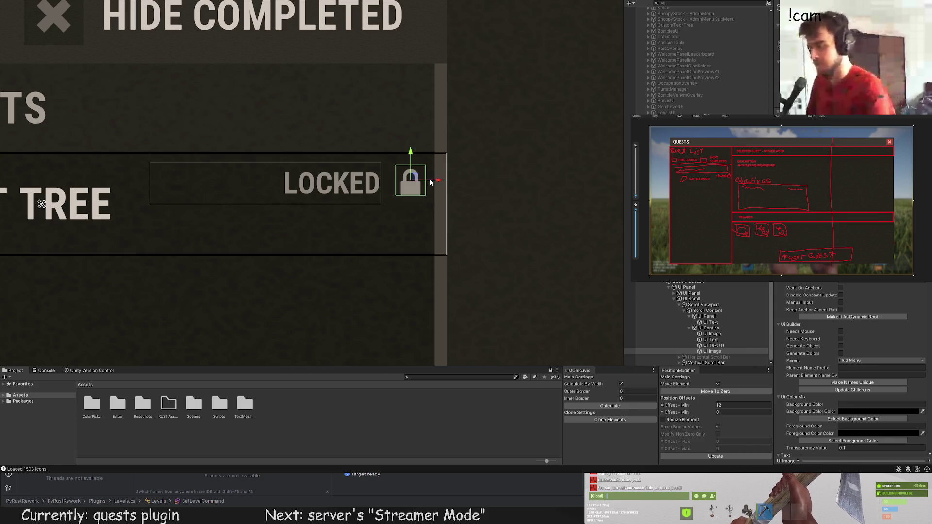
pyautogui.click(502, 203)
pyautogui.scroll(-2, 503, 203)
pyautogui.scroll(-3, 502, 203)
pyautogui.click(473, 207)
pyautogui.scroll(2, 488, 208)
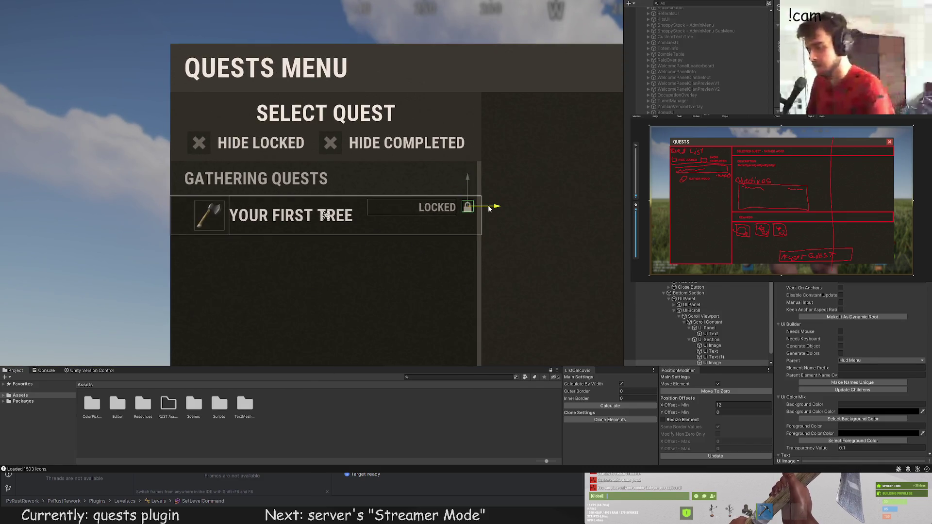
pyautogui.click(489, 208)
pyautogui.scroll(-3, 517, 210)
pyautogui.scroll(2, 518, 222)
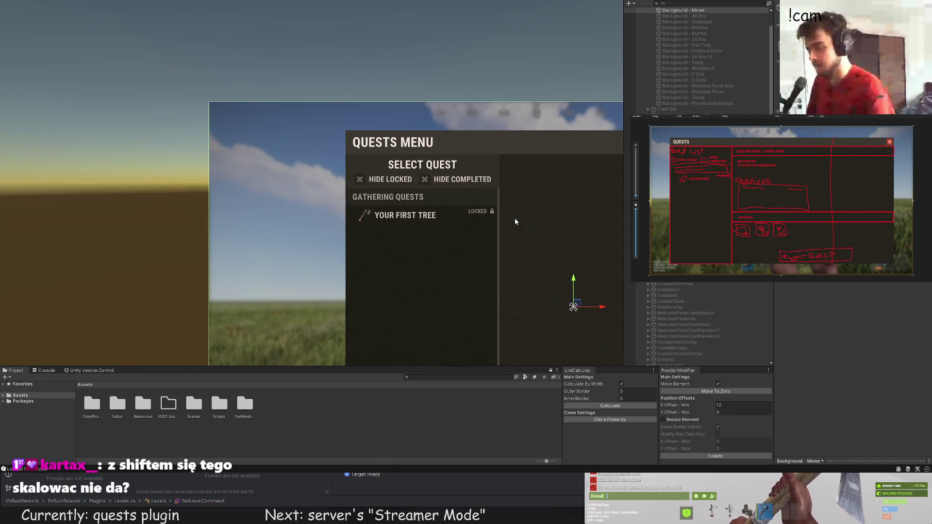
# Step: Widen the LOCKED box slightly and raise it to line up with the lock
pyautogui.click(477, 212)
pyautogui.scroll(3, 508, 223)
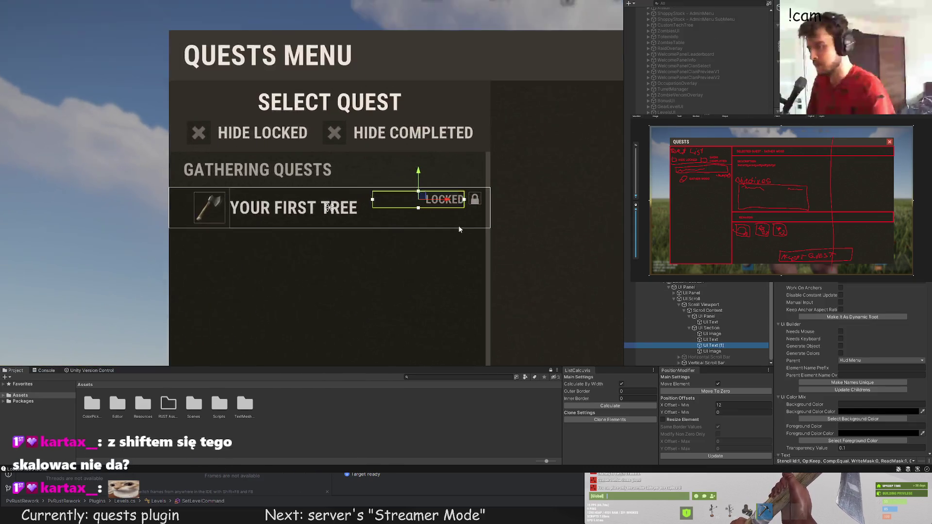
pyautogui.scroll(2, 454, 214)
pyautogui.press('t')
pyautogui.moveTo(476, 190); pyautogui.dragTo(482, 185)
pyautogui.press('w')
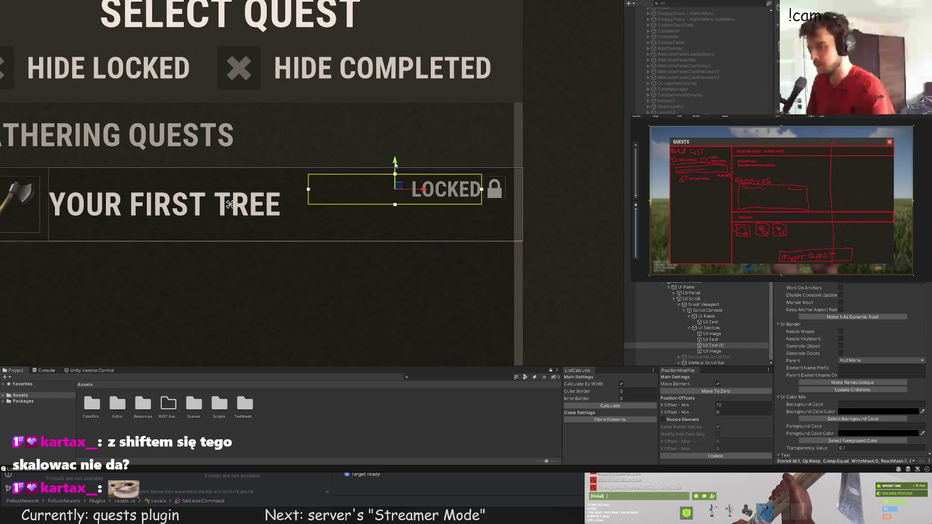
pyautogui.moveTo(397, 161); pyautogui.dragTo(398, 159)
pyautogui.scroll(-10, 556, 170)
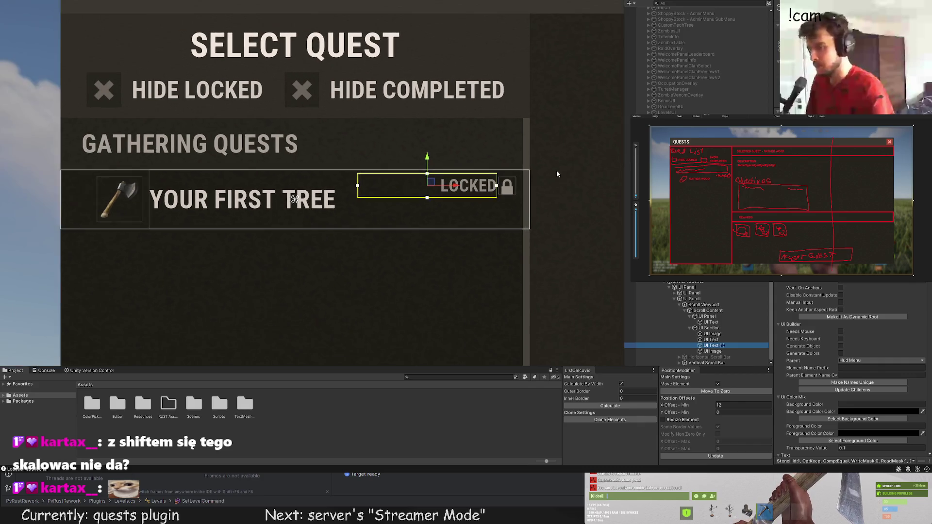
pyautogui.scroll(5, 571, 218)
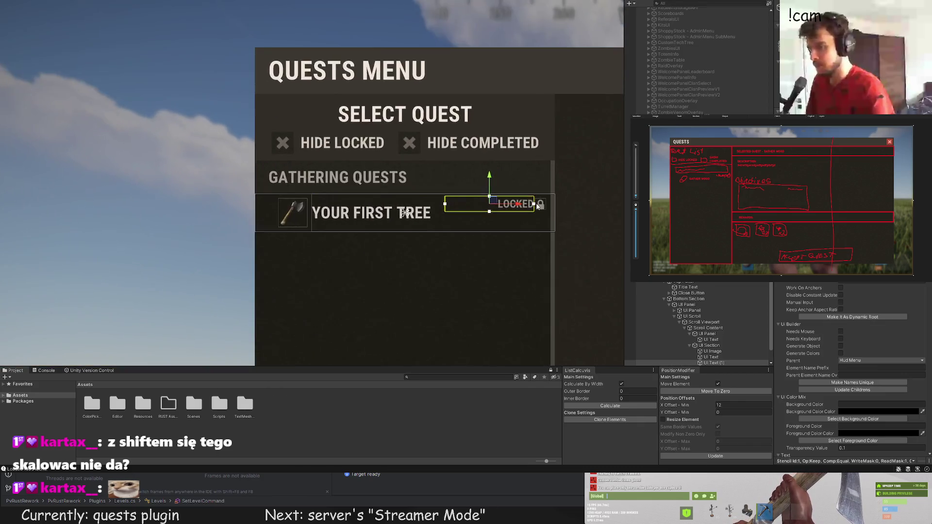
# Step: Recenter the view on the quests menu and reselect the LOCKED label
pyautogui.click(608, 187)
pyautogui.scroll(-8, 604, 190)
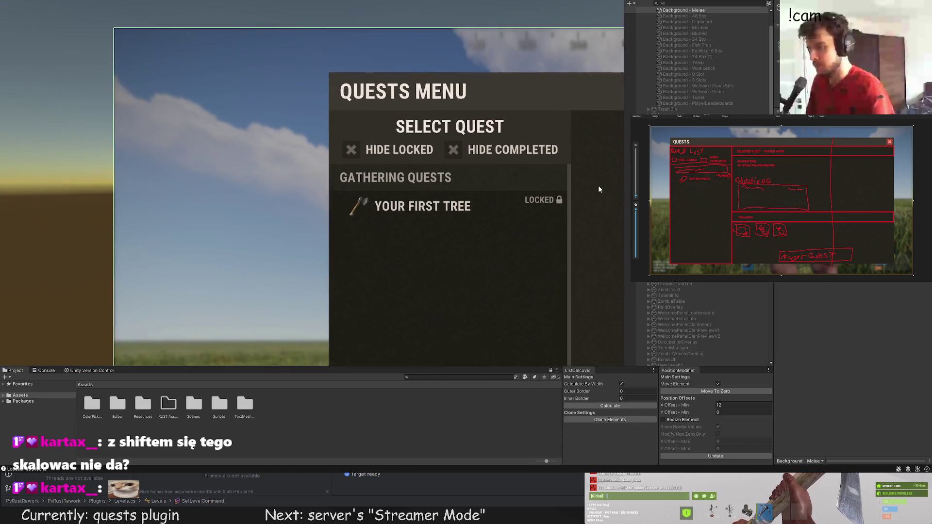
pyautogui.click(482, 173)
pyautogui.scroll(4, 459, 177)
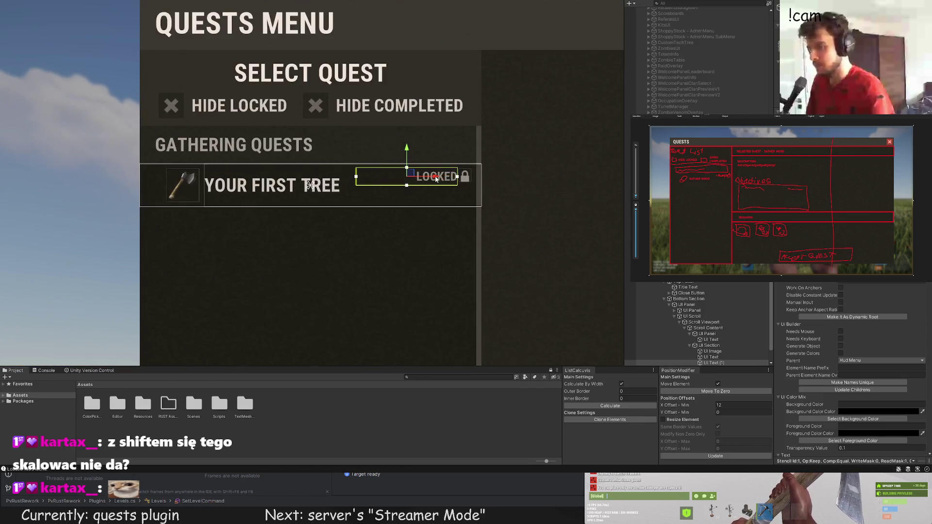
pyautogui.click(541, 208)
pyautogui.scroll(-3, 537, 248)
pyautogui.moveTo(536, 248); pyautogui.dragTo(417, 195)
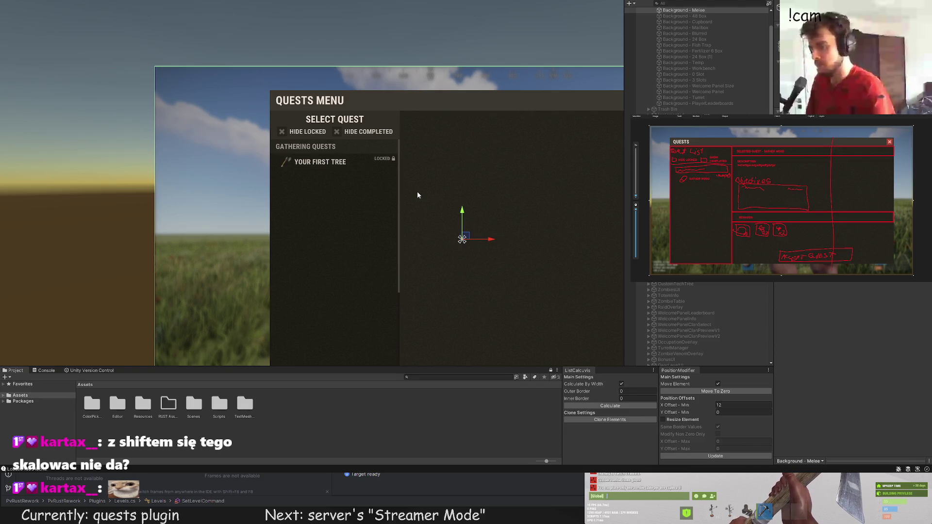
pyautogui.click(415, 190)
pyautogui.scroll(5, 400, 162)
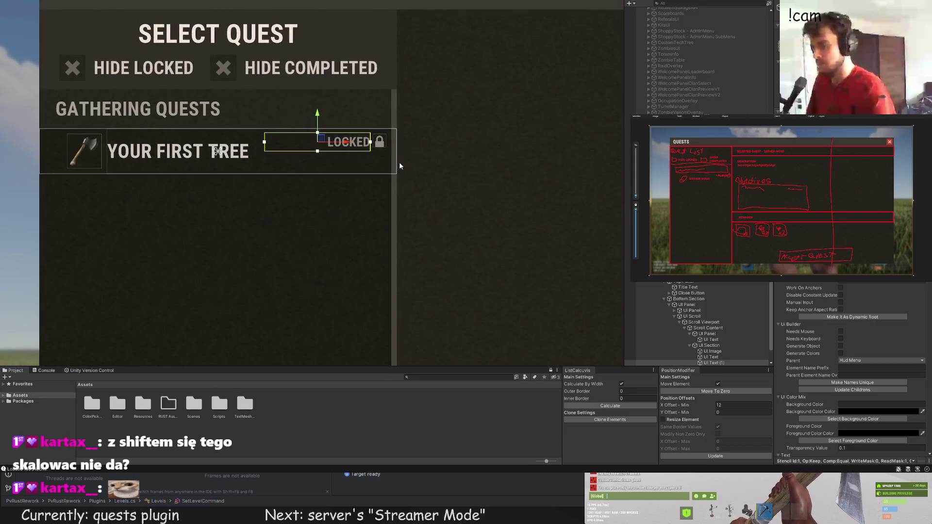
pyautogui.scroll(-1, 704, 335)
# Step: Frame the lock icon and enlarge it slightly with the Rect Tool
pyautogui.doubleClick(710, 357)
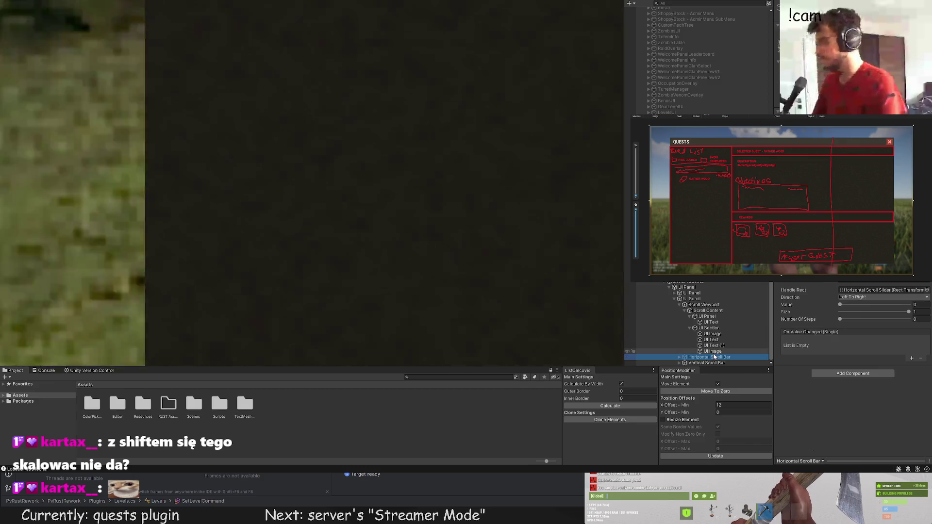
pyautogui.doubleClick(713, 351)
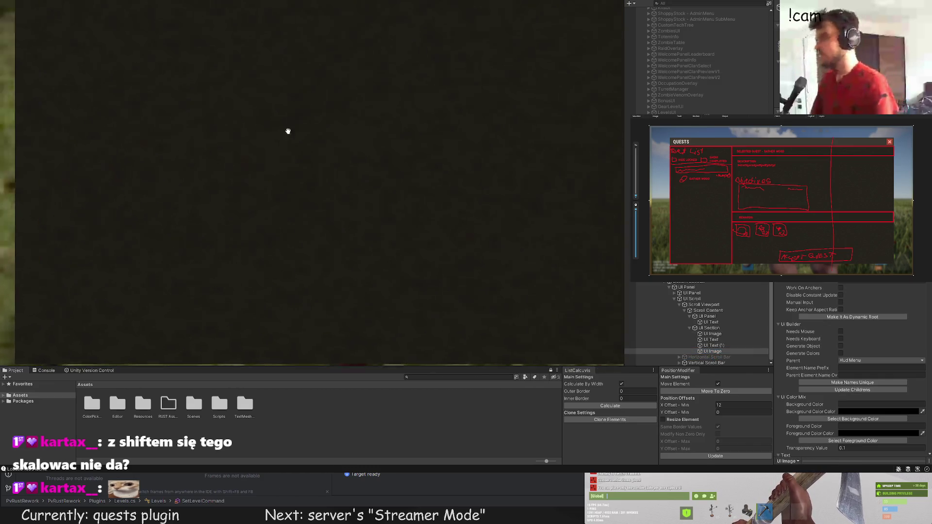
pyautogui.scroll(-10, 524, 244)
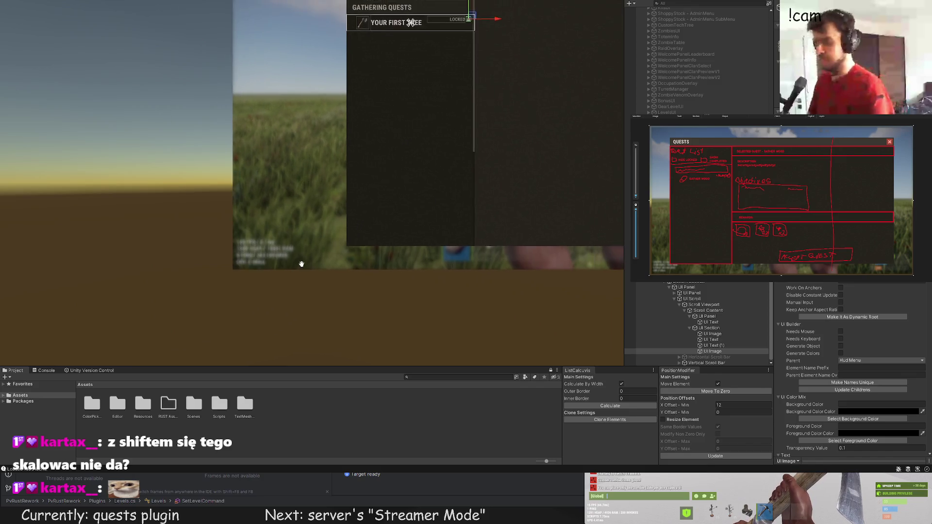
pyautogui.press('f')
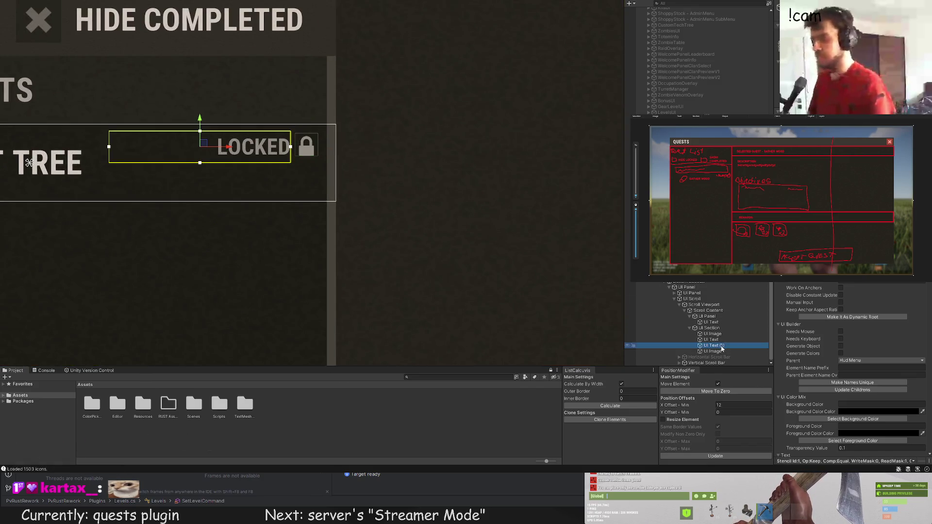
pyautogui.click(714, 352)
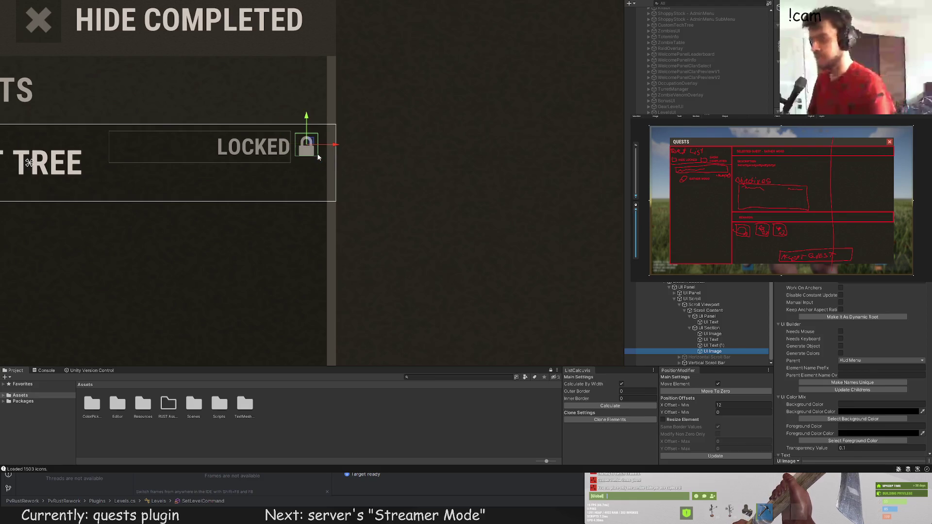
pyautogui.press('t')
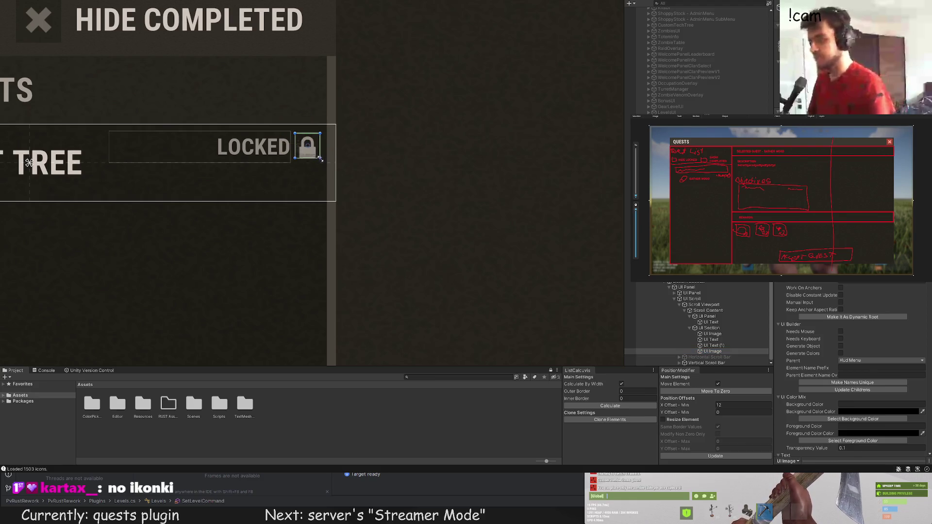
pyautogui.moveTo(318, 157)
pyautogui.mouseDown()
pyautogui.moveTo(374, 170)
pyautogui.moveTo(323, 168)
pyautogui.moveTo(437, 218)
pyautogui.moveTo(383, 194)
pyautogui.moveTo(395, 208)
pyautogui.moveTo(339, 167)
pyautogui.moveTo(313, 182)
pyautogui.moveTo(302, 174)
pyautogui.moveTo(320, 197)
pyautogui.moveTo(315, 157)
pyautogui.moveTo(335, 170)
pyautogui.moveTo(323, 160)
pyautogui.mouseUp()
pyautogui.scroll(3, 302, 174)
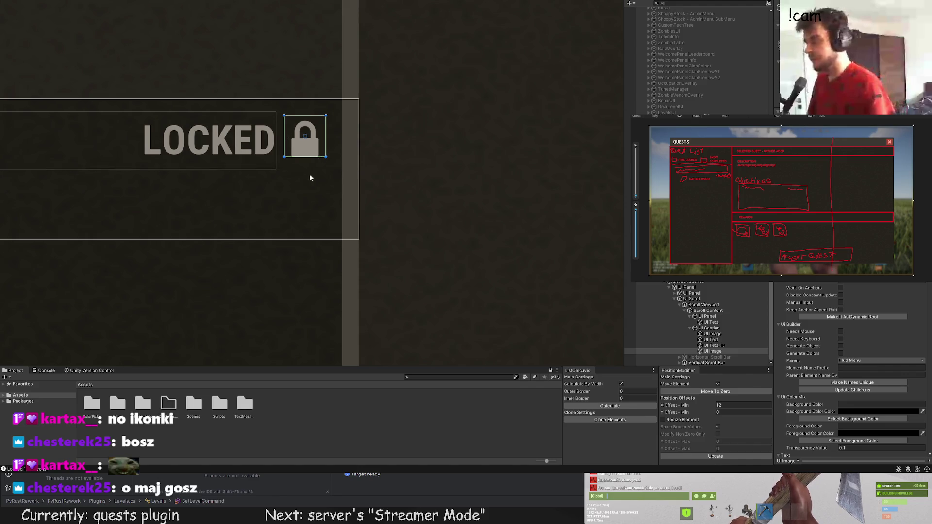
pyautogui.press('Up')
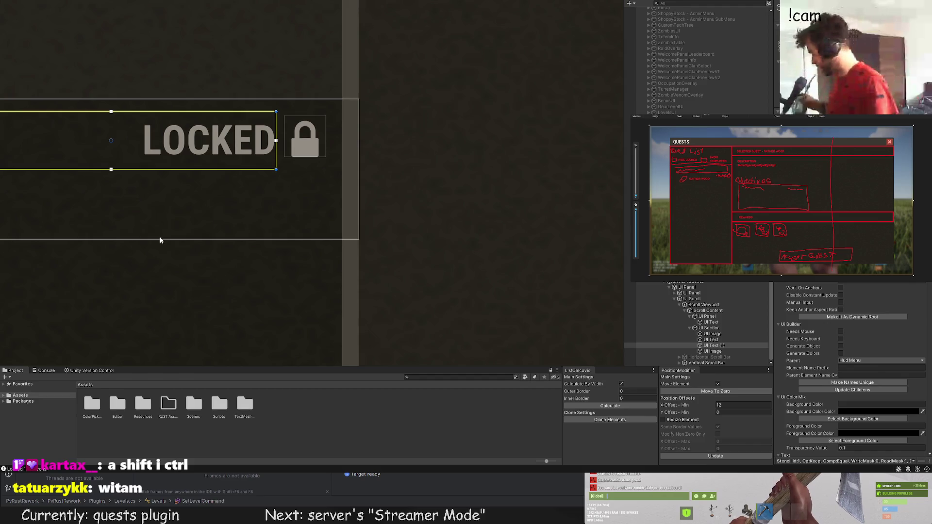
pyautogui.scroll(-5, 160, 240)
pyautogui.scroll(-3, 237, 210)
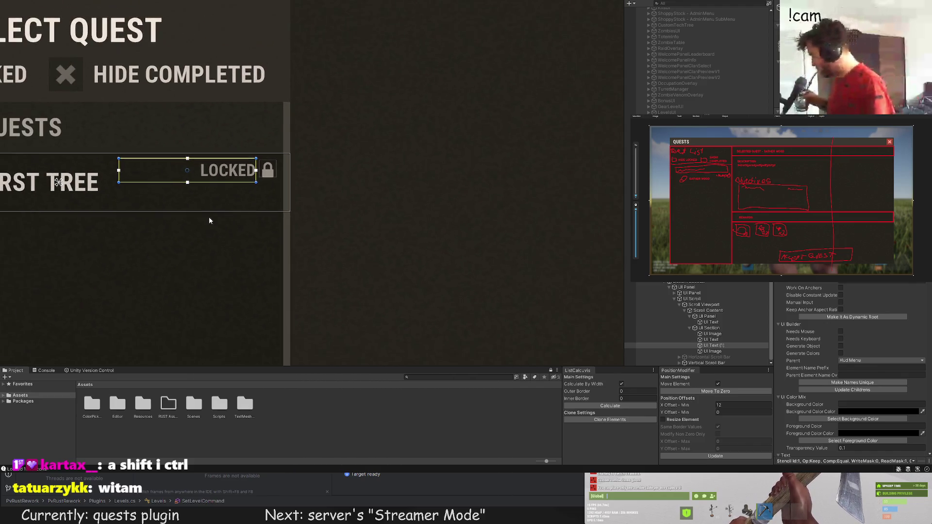
pyautogui.scroll(4, 241, 199)
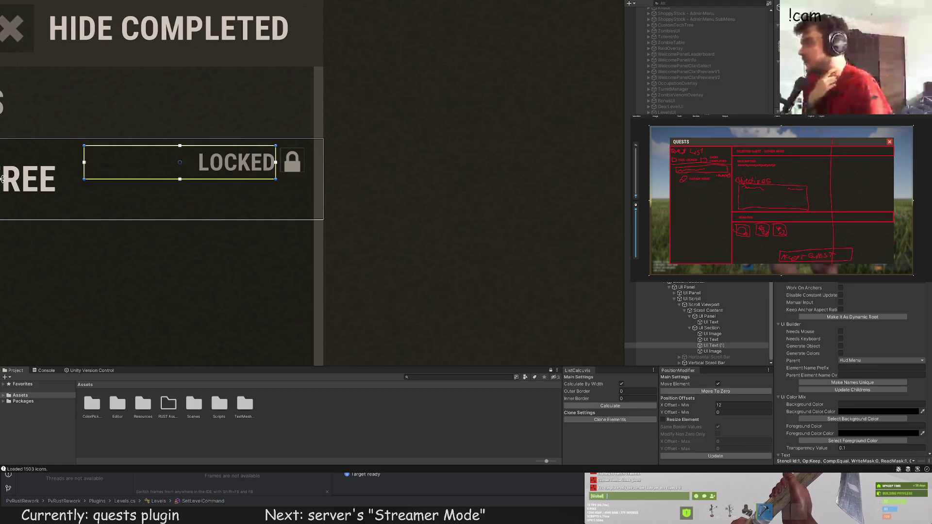
pyautogui.scroll(-10, 852, 368)
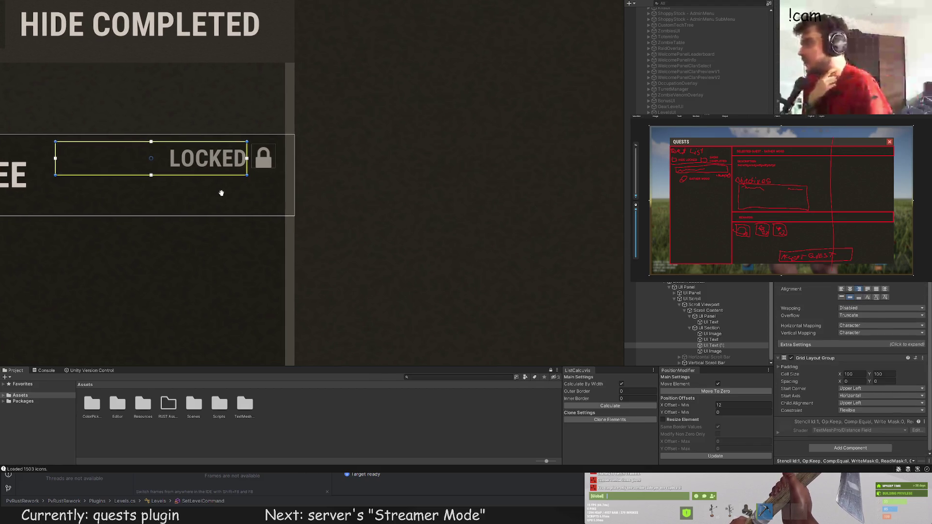
pyautogui.scroll(-3, 232, 199)
pyautogui.scroll(-2, 231, 196)
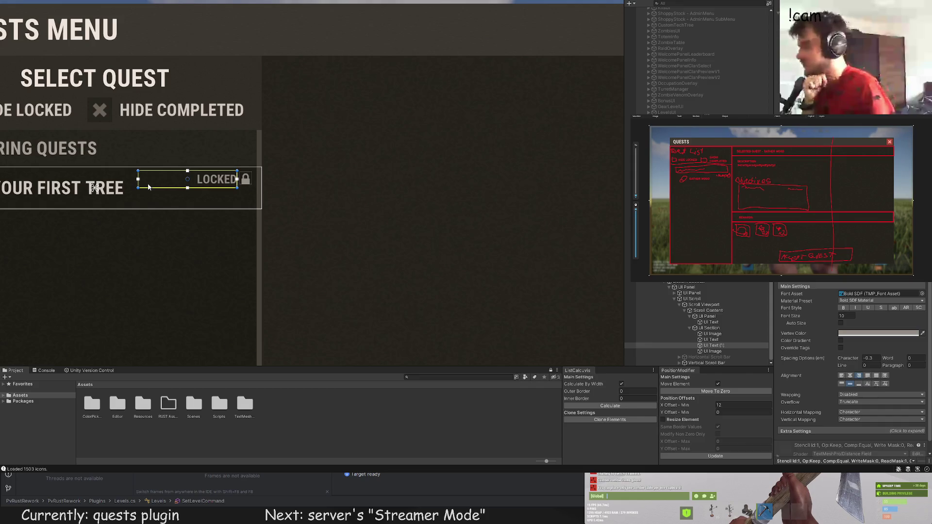
pyautogui.click(332, 149)
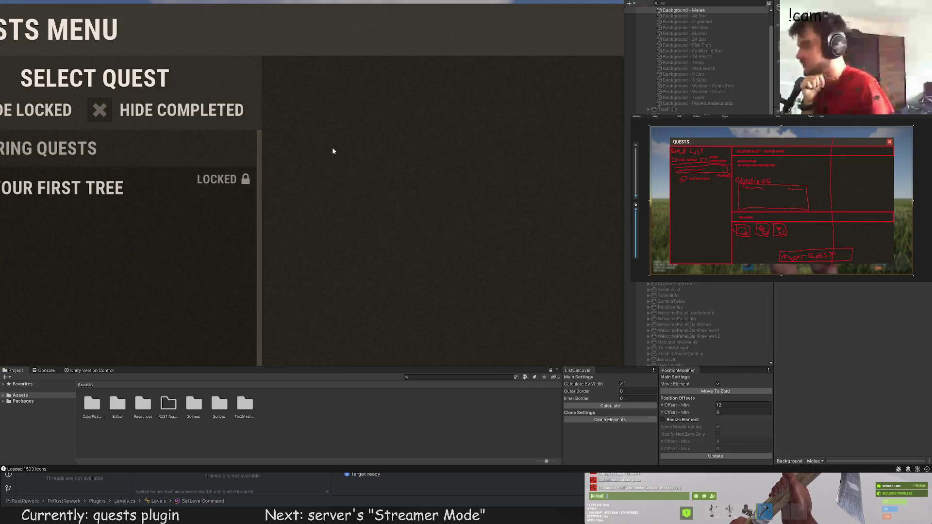
pyautogui.scroll(-3, 292, 170)
pyautogui.scroll(3, 251, 194)
pyautogui.scroll(-2, 291, 184)
pyautogui.scroll(-3, 321, 173)
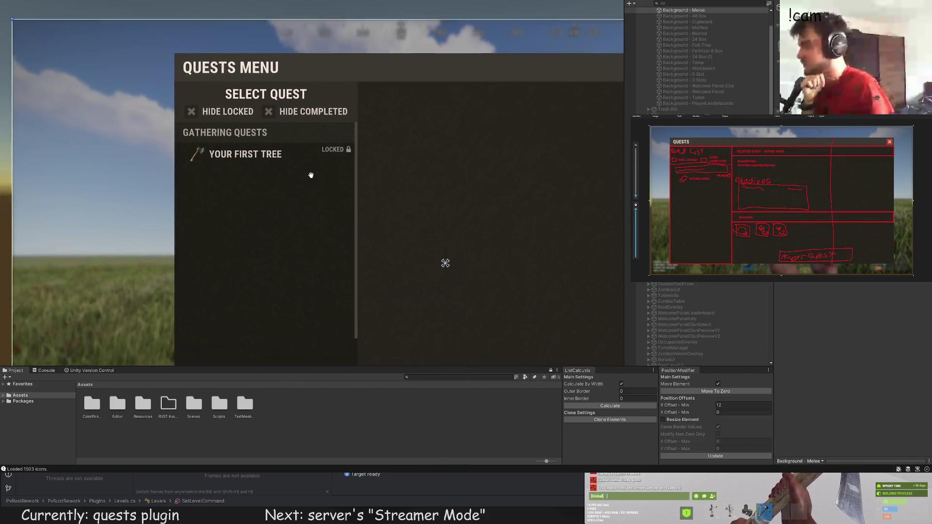
pyautogui.click(314, 128)
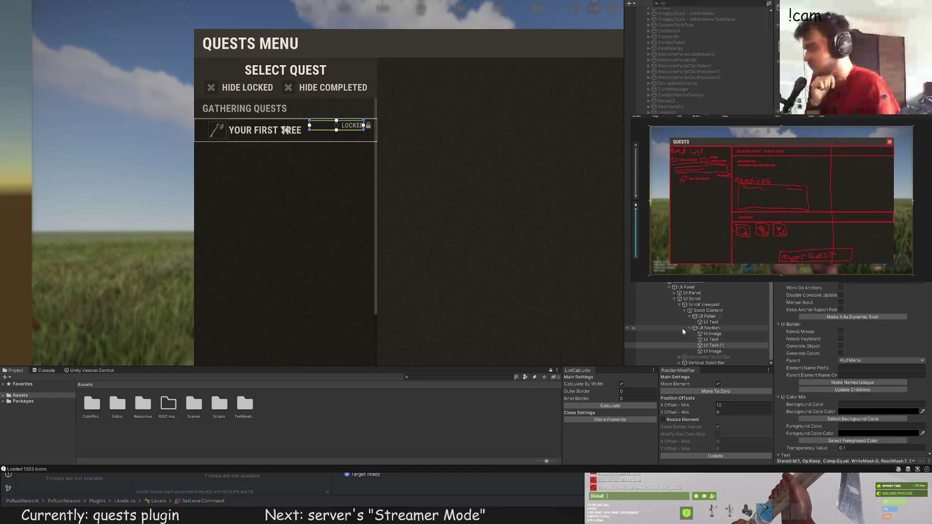
pyautogui.scroll(3, 320, 173)
pyautogui.scroll(-4, 327, 183)
pyautogui.scroll(3, 310, 194)
pyautogui.click(304, 204)
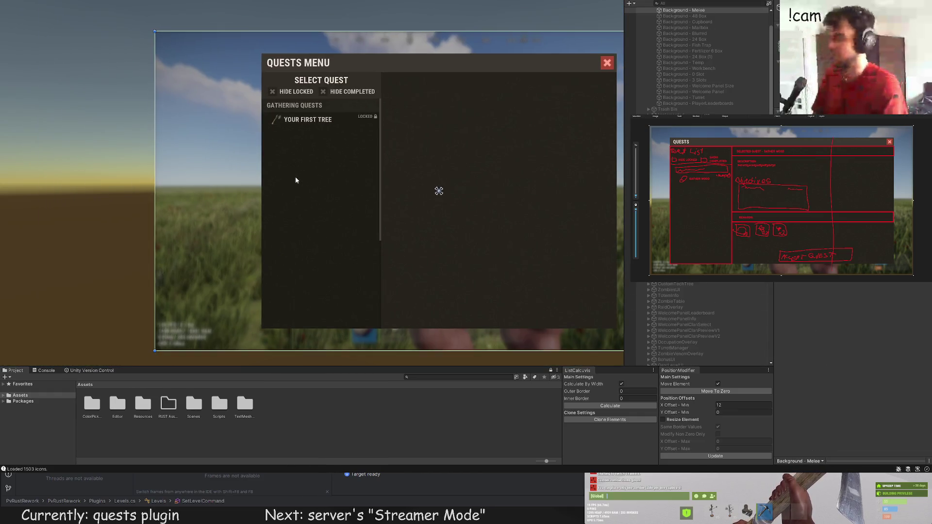
pyautogui.click(296, 177)
pyautogui.scroll(5, 319, 150)
pyautogui.scroll(2, 335, 94)
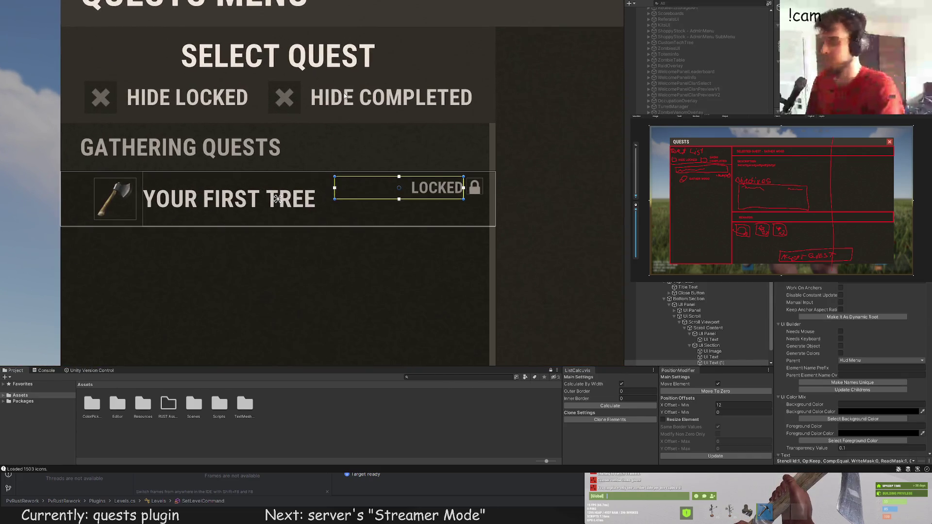
pyautogui.scroll(-1, 705, 320)
pyautogui.click(713, 334)
pyautogui.click(709, 328)
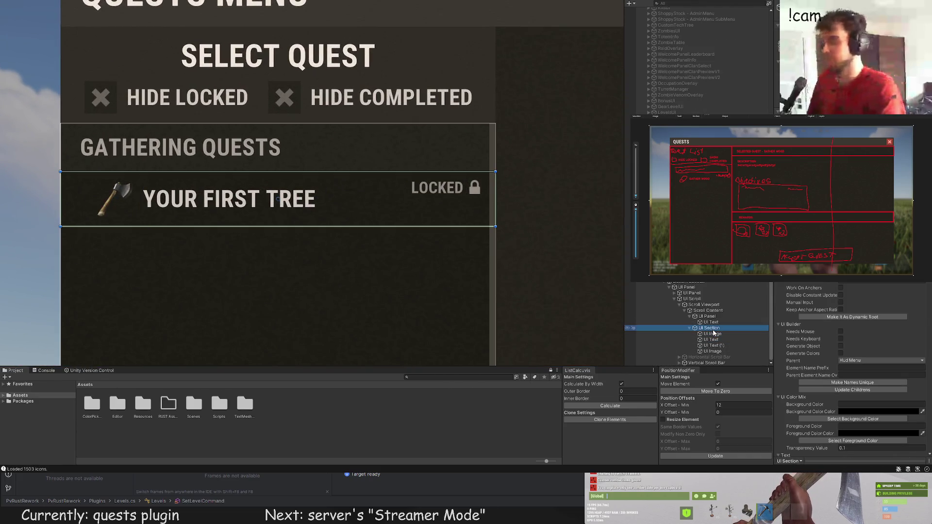
pyautogui.click(711, 339)
pyautogui.click(713, 334)
pyautogui.click(709, 327)
pyautogui.click(712, 339)
pyautogui.click(714, 346)
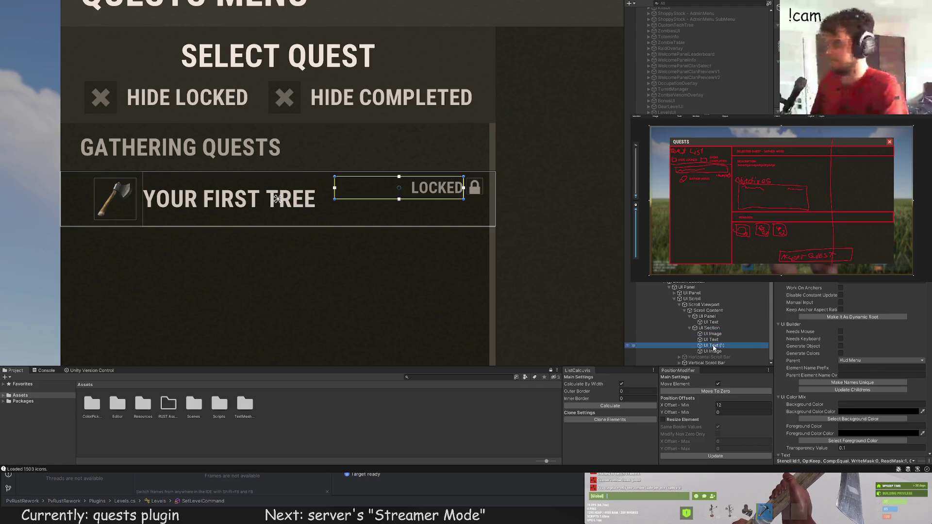
pyautogui.click(712, 351)
pyautogui.click(708, 334)
pyautogui.click(709, 328)
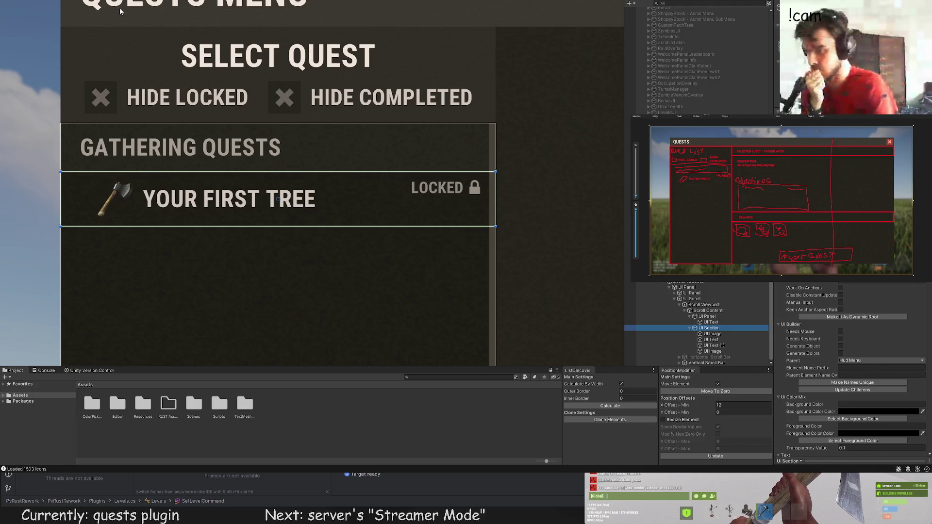
# Step: Add a new text element below the title, widened across the row, font size 10
pyautogui.hotkey('ctrl', 't')
pyautogui.scroll(-2, 238, 141)
pyautogui.scroll(2, 318, 133)
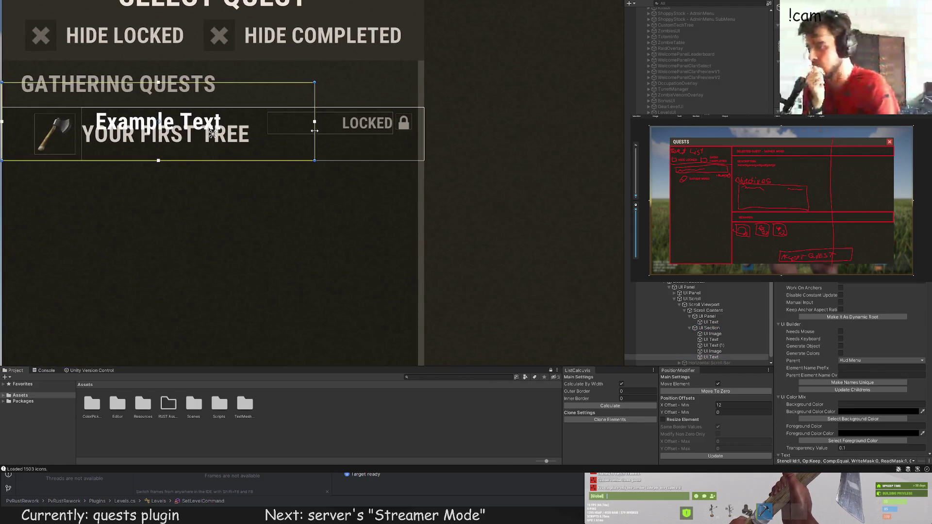
pyautogui.moveTo(318, 134); pyautogui.dragTo(412, 127)
pyautogui.moveTo(391, 89); pyautogui.dragTo(391, 134)
pyautogui.scroll(-5, 835, 288)
pyautogui.scroll(-3, 835, 288)
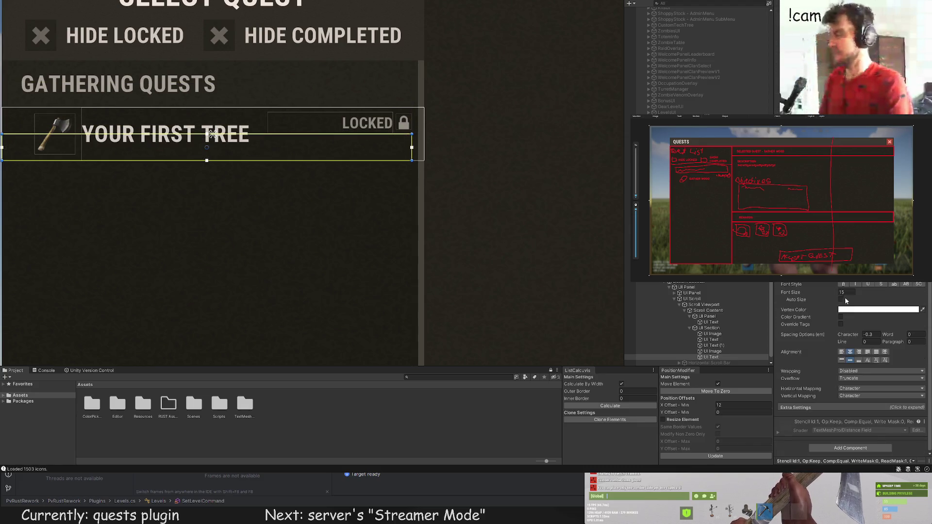
pyautogui.click(843, 292)
pyautogui.write('10')
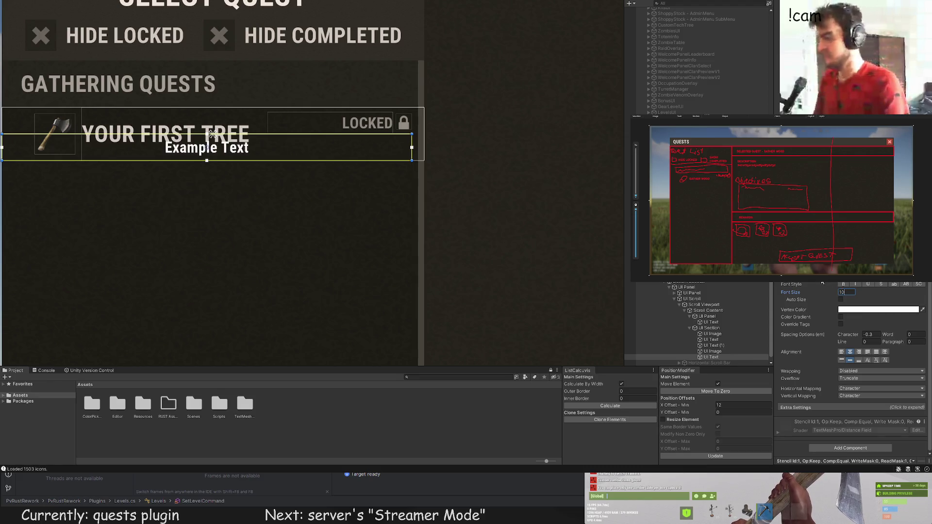
pyautogui.press('Return')
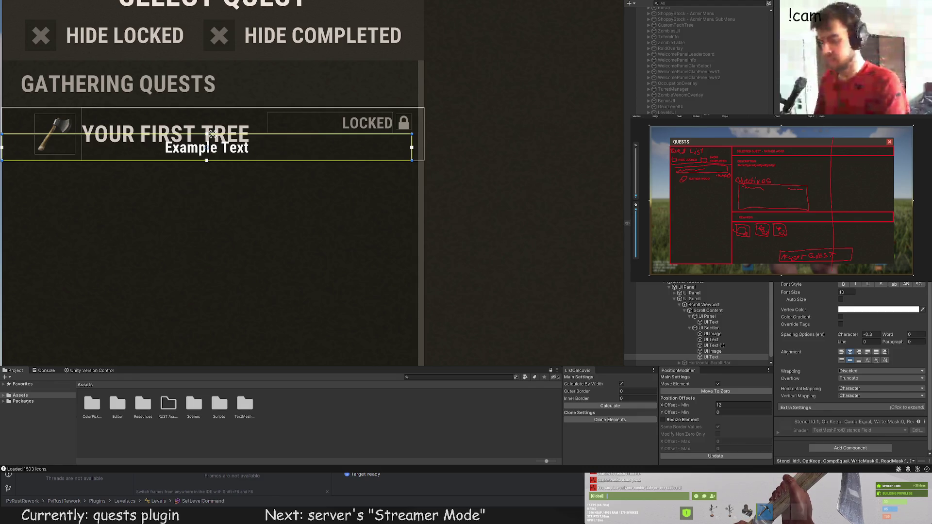
# Step: Enter 'MULTI-WIPE QUEST', right-aligned with adjusted vertical alignment and a raised bottom edge
pyautogui.write('MULTI-WIPE QU')
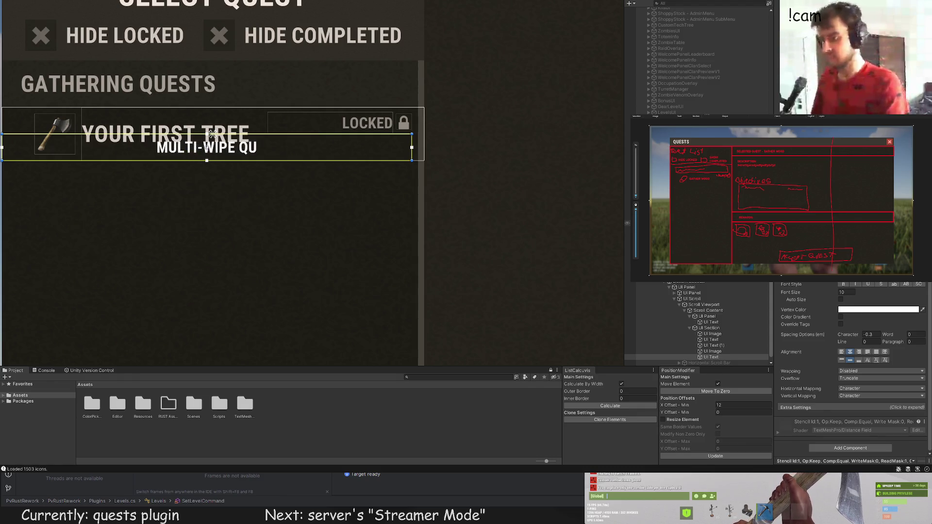
pyautogui.write('EST')
pyautogui.click(859, 352)
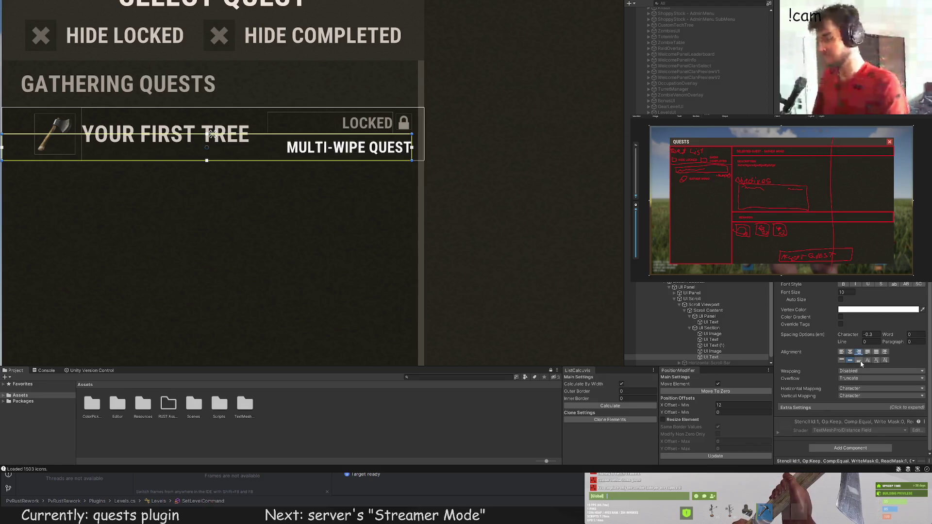
pyautogui.click(859, 360)
pyautogui.scroll(3, 391, 174)
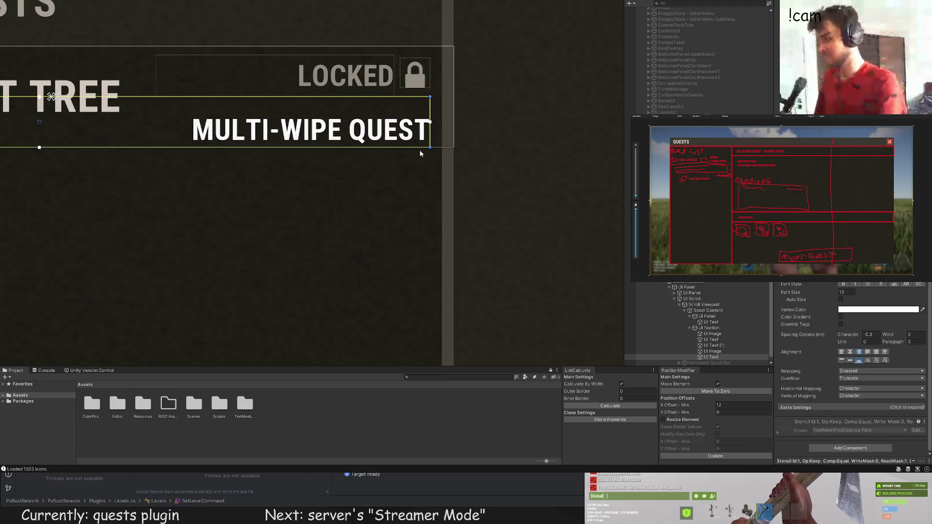
pyautogui.moveTo(420, 153); pyautogui.dragTo(421, 148)
# Step: Reduce the MULTI-WIPE QUEST font size to 8 and bring up the colour swatches
pyautogui.click(827, 292)
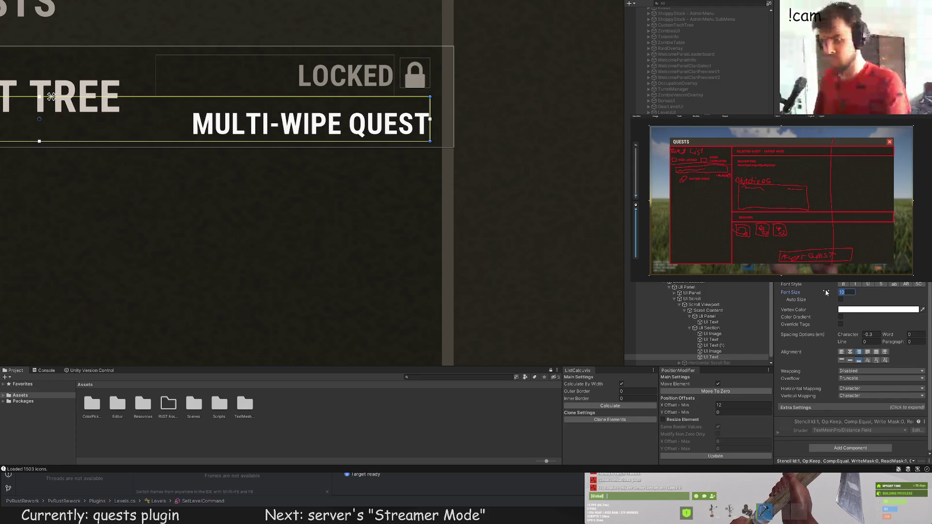
pyautogui.write('8')
pyautogui.scroll(10, 826, 292)
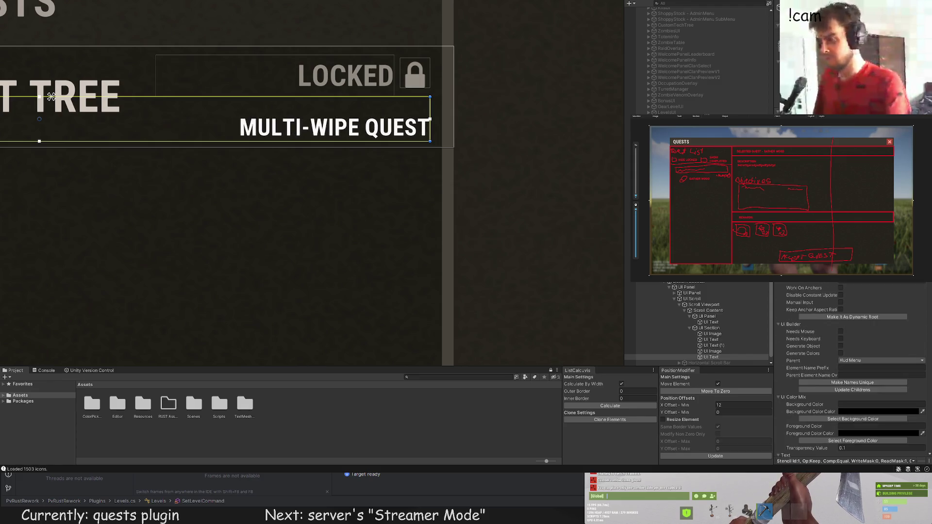
pyautogui.click(853, 419)
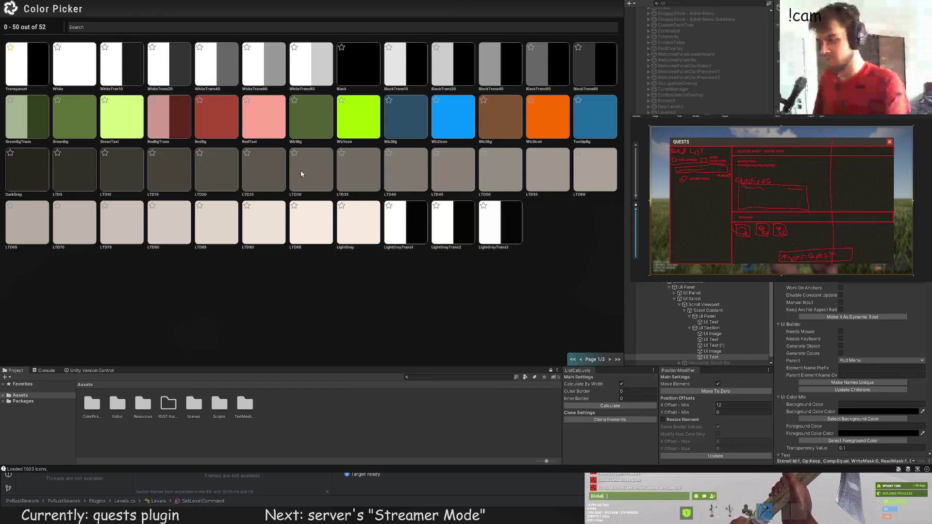
# Step: Set the MULTI-WIPE QUEST text's foreground colour to a muted grey swatch
pyautogui.click(438, 162)
pyautogui.click(853, 419)
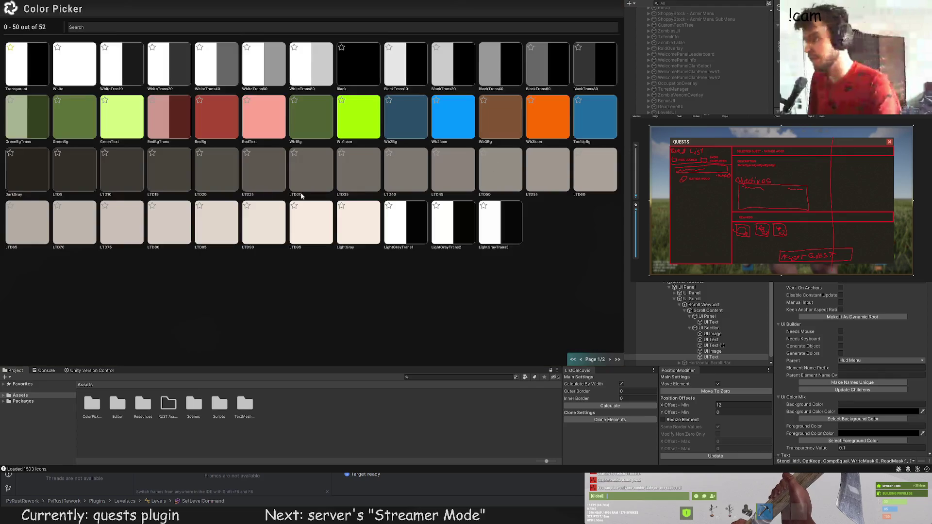
pyautogui.click(309, 206)
# Step: Reselect the MULTI-WIPE QUEST text and zoom around the Scene view to check the Your First Tree row
pyautogui.scroll(-5, 310, 214)
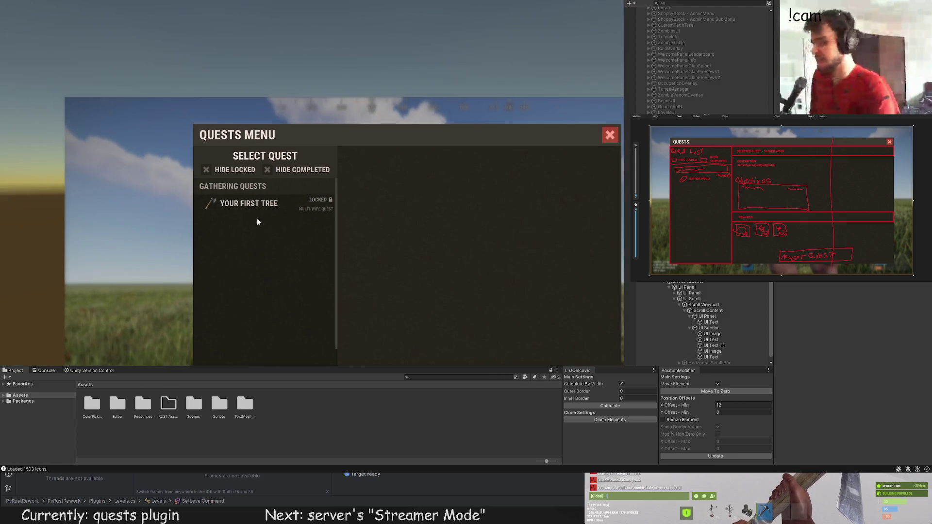
pyautogui.click(228, 203)
pyautogui.scroll(4, 292, 204)
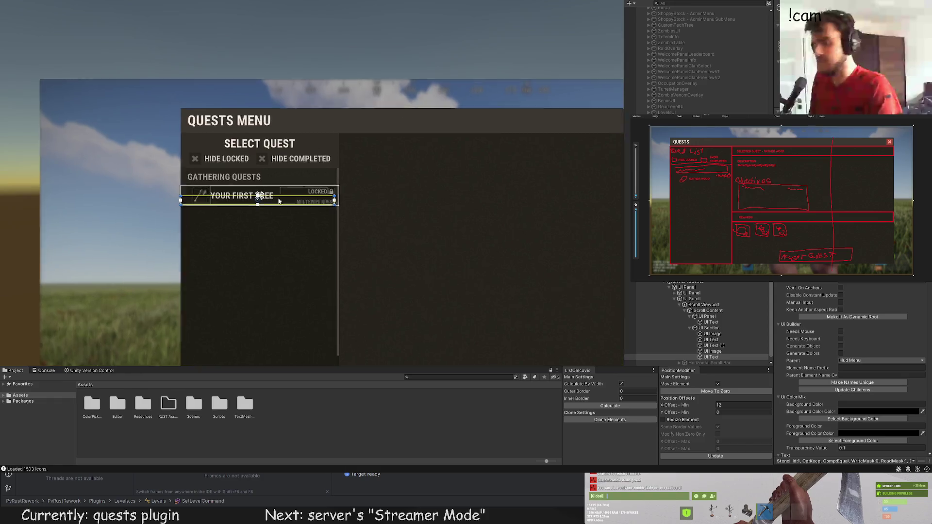
pyautogui.scroll(4, 299, 211)
pyautogui.click(311, 197)
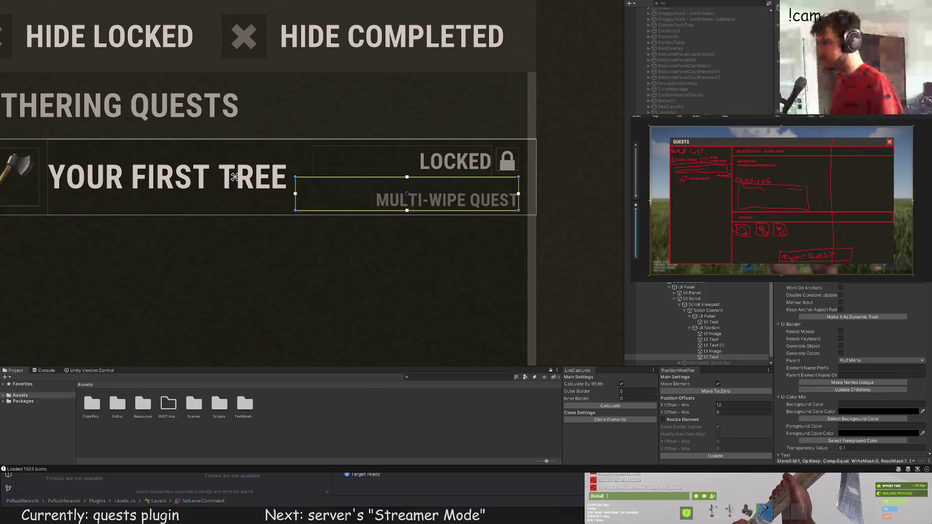
pyautogui.scroll(-2, 232, 238)
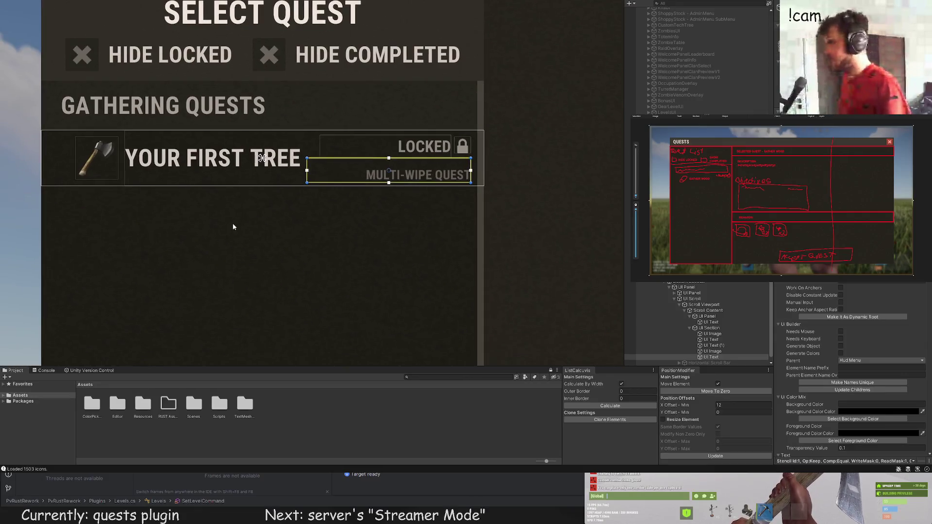
pyautogui.scroll(-3, 223, 232)
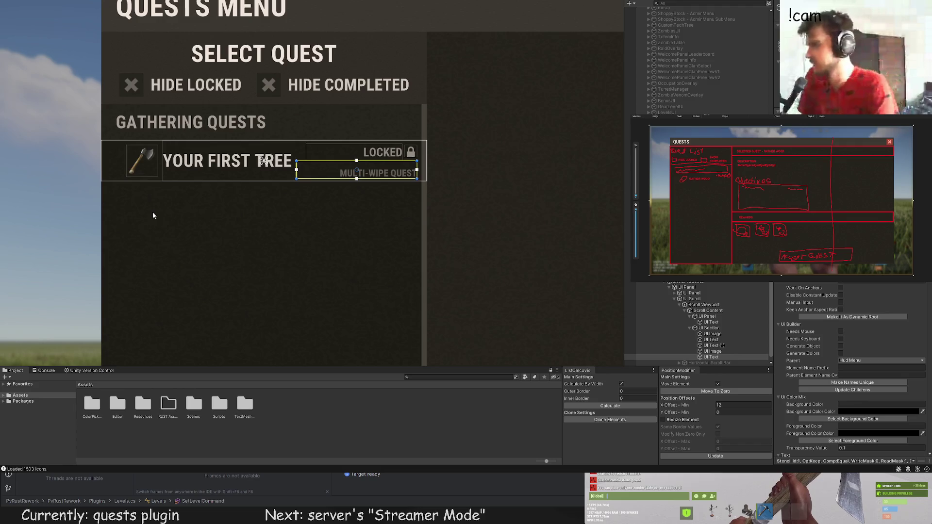
pyautogui.scroll(3, 153, 215)
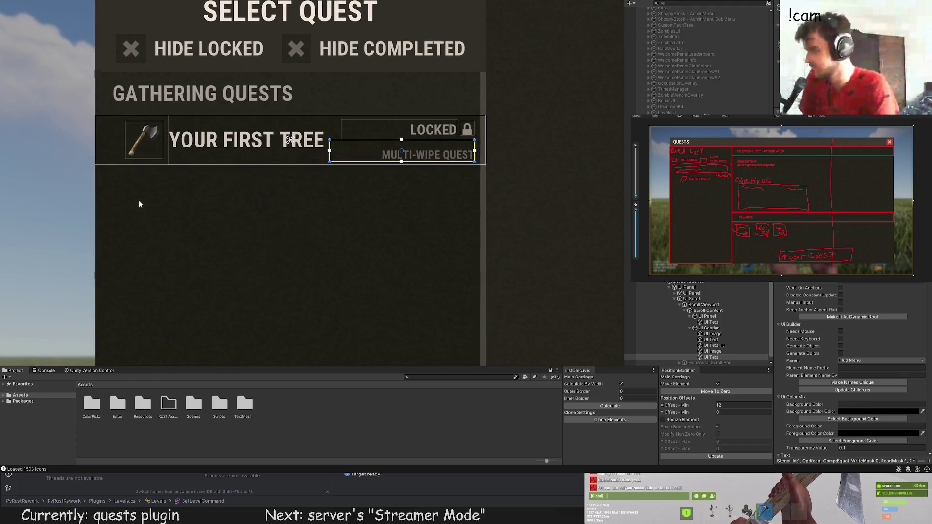
pyautogui.scroll(-2, 158, 204)
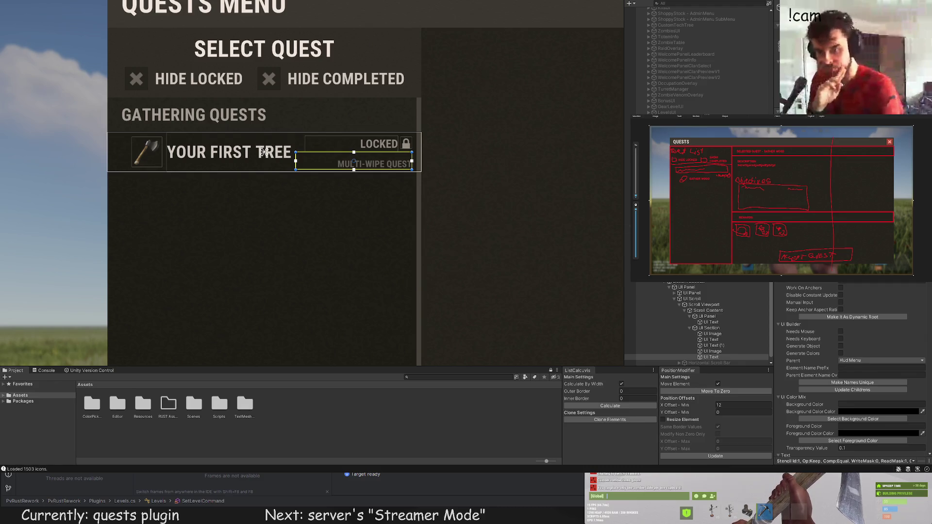
pyautogui.scroll(-10, 340, 242)
pyautogui.click(324, 254)
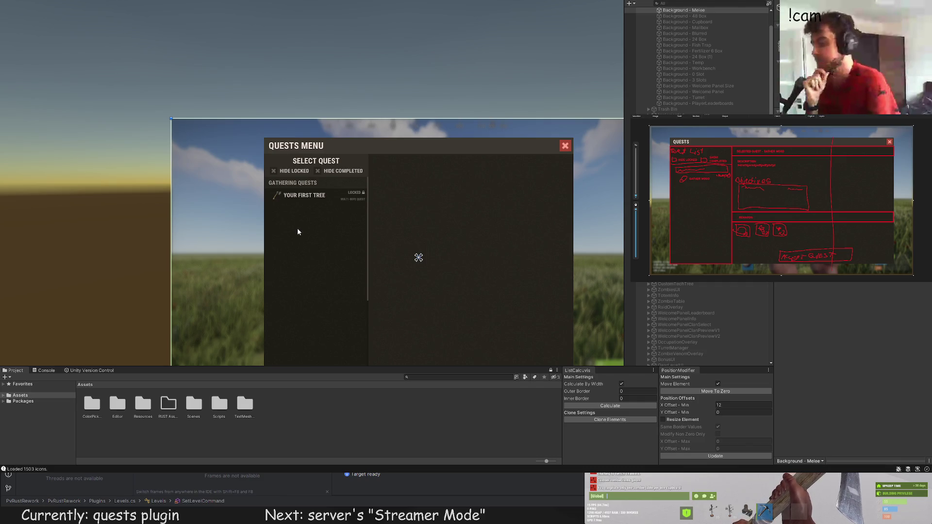
# Step: Frame the MULTI-WIPE QUEST text and pull its rect's right edge 3 pixels inward
pyautogui.scroll(4, 298, 232)
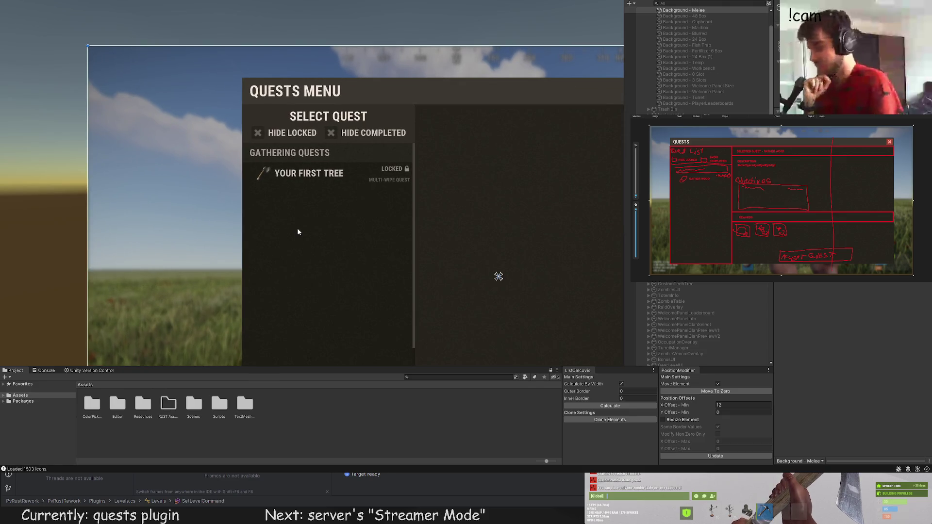
pyautogui.click(384, 188)
pyautogui.press('f')
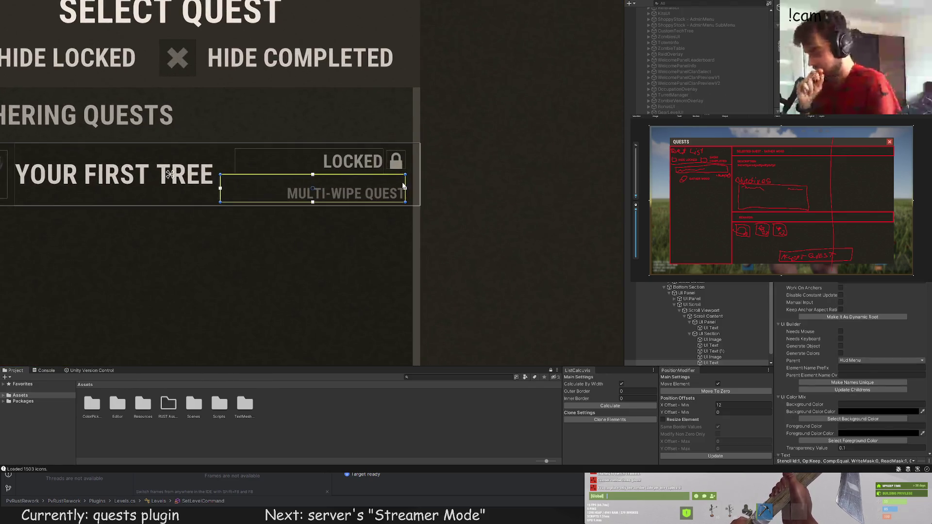
pyautogui.moveTo(404, 180); pyautogui.dragTo(403, 181)
pyautogui.scroll(-5, 464, 193)
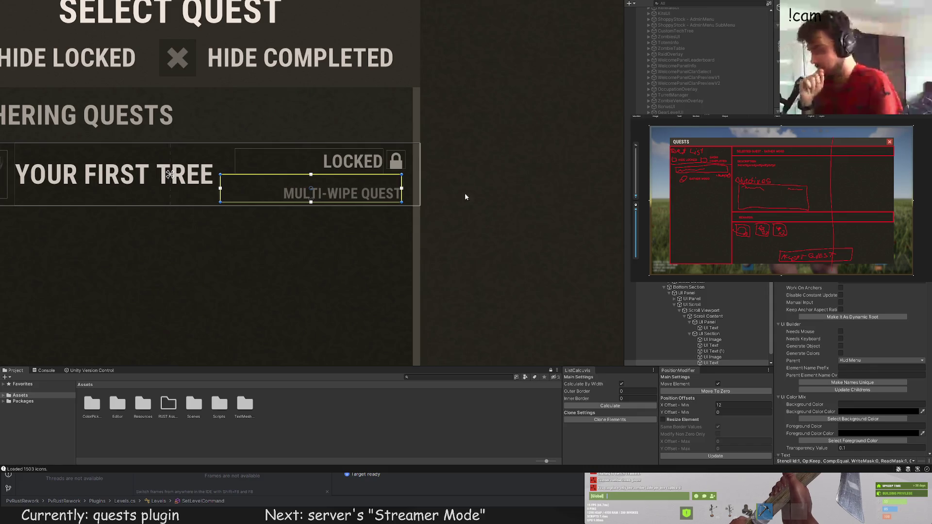
pyautogui.scroll(2, 432, 194)
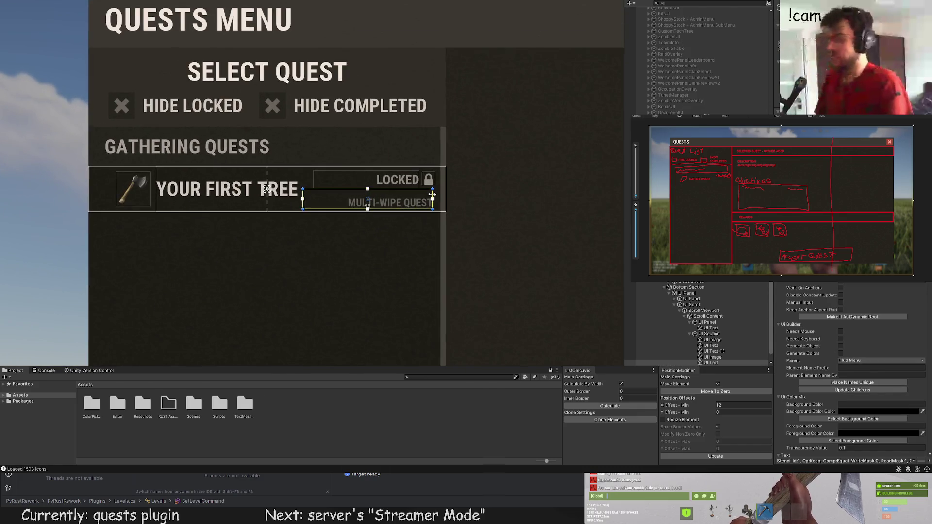
# Step: Frame and recentre the quests canvas, then select the Gathering Quests UI Section
pyautogui.click(453, 193)
pyautogui.press('f')
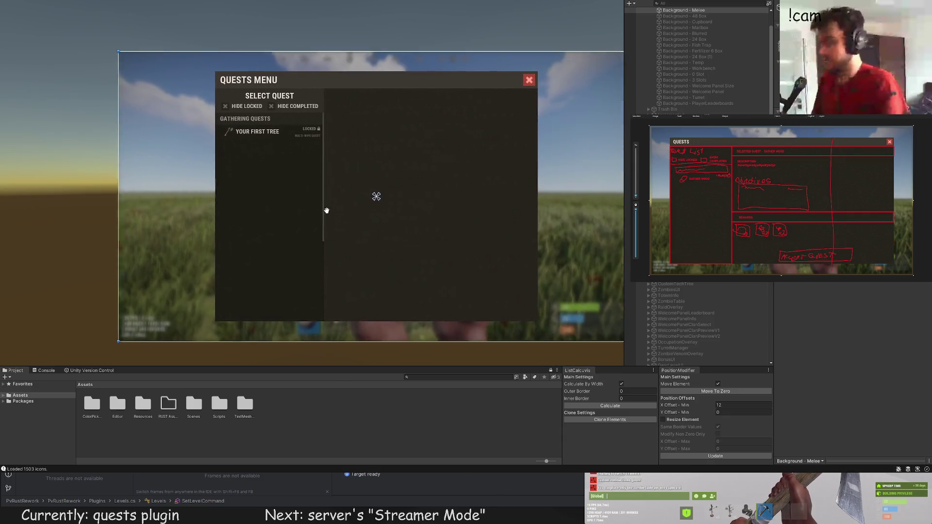
pyautogui.moveTo(327, 211); pyautogui.dragTo(294, 214)
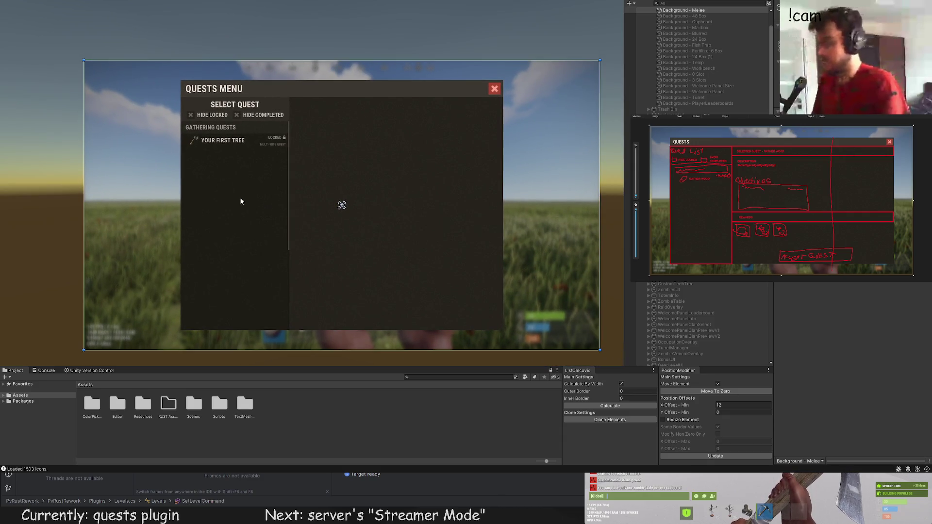
pyautogui.click(223, 189)
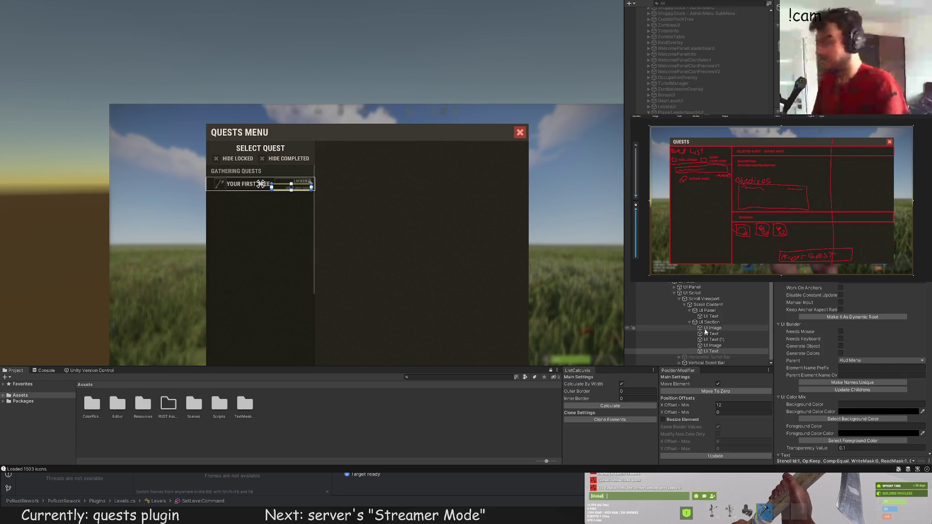
pyautogui.click(710, 323)
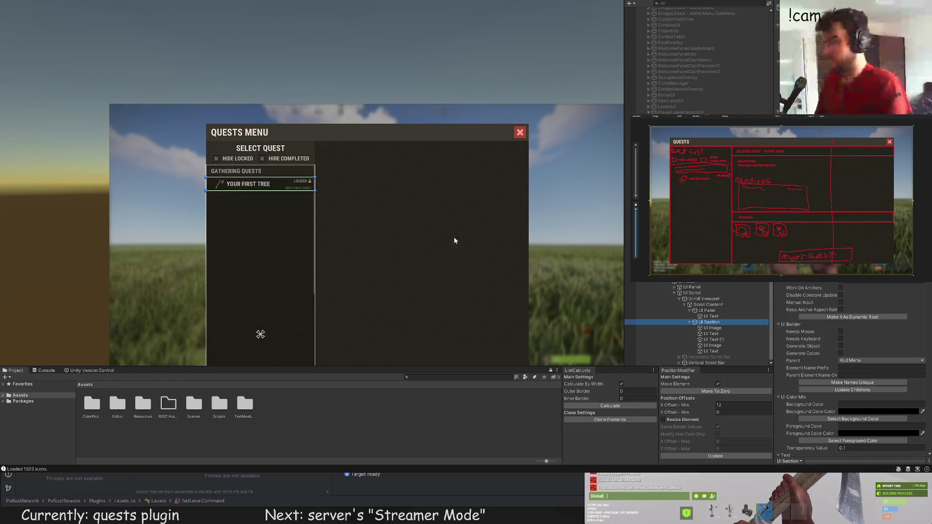
pyautogui.scroll(4, 171, 186)
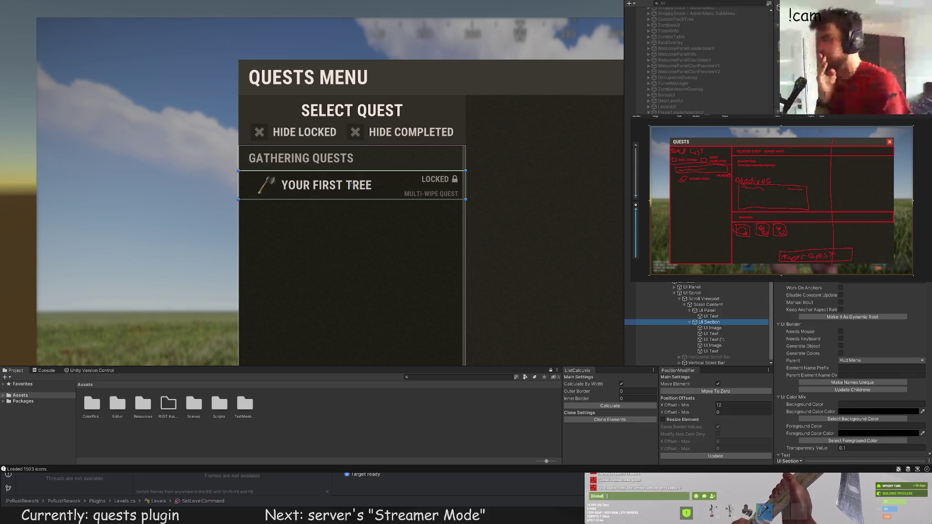
# Step: Try green and DarkGray swatches for the section background, then close the colour picker
pyautogui.click(351, 186)
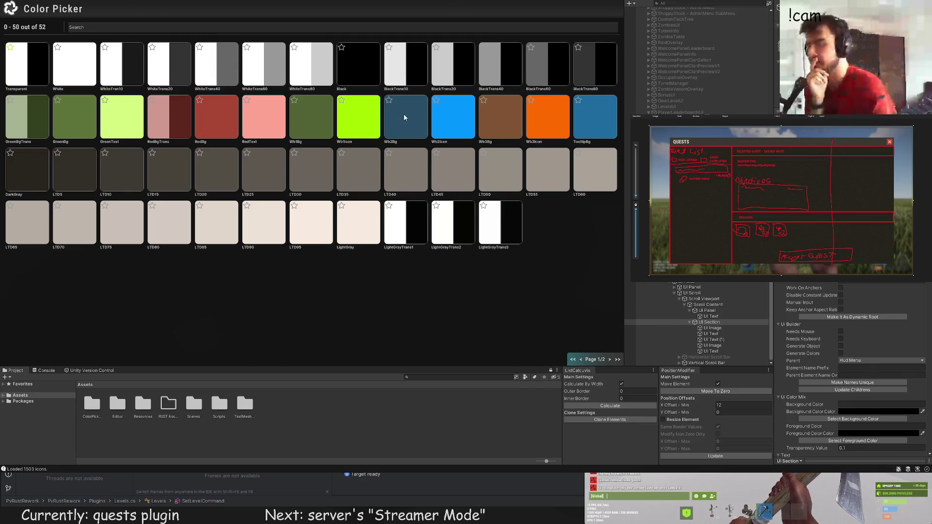
pyautogui.click(47, 118)
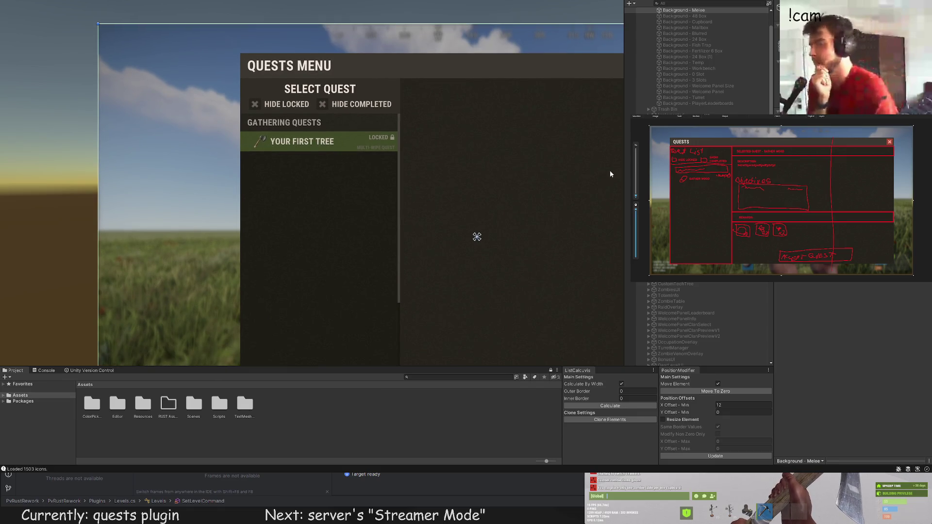
pyautogui.click(302, 141)
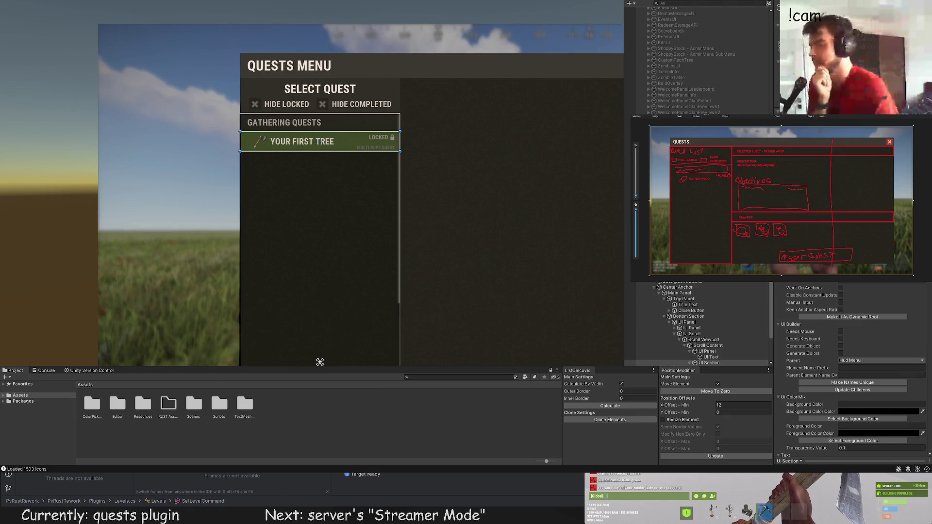
pyautogui.click(853, 419)
pyautogui.click(38, 177)
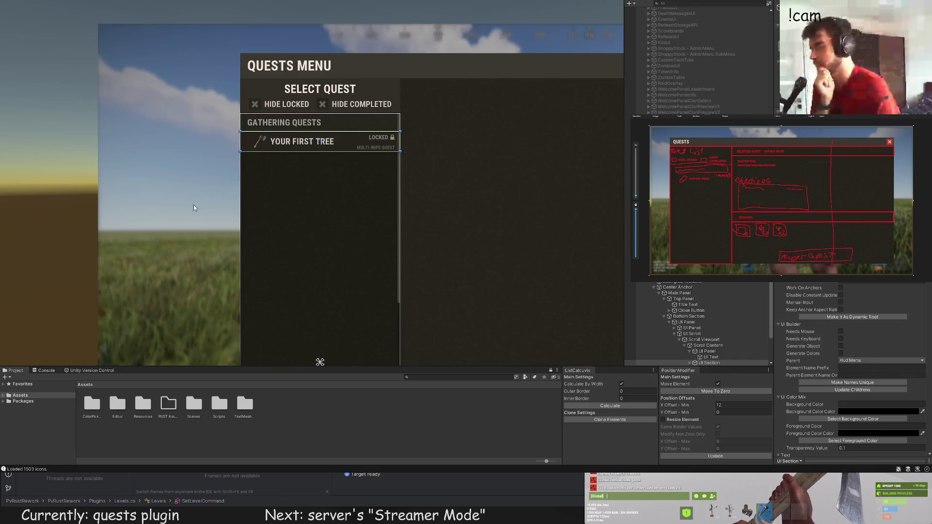
pyautogui.click(314, 333)
pyautogui.click(86, 168)
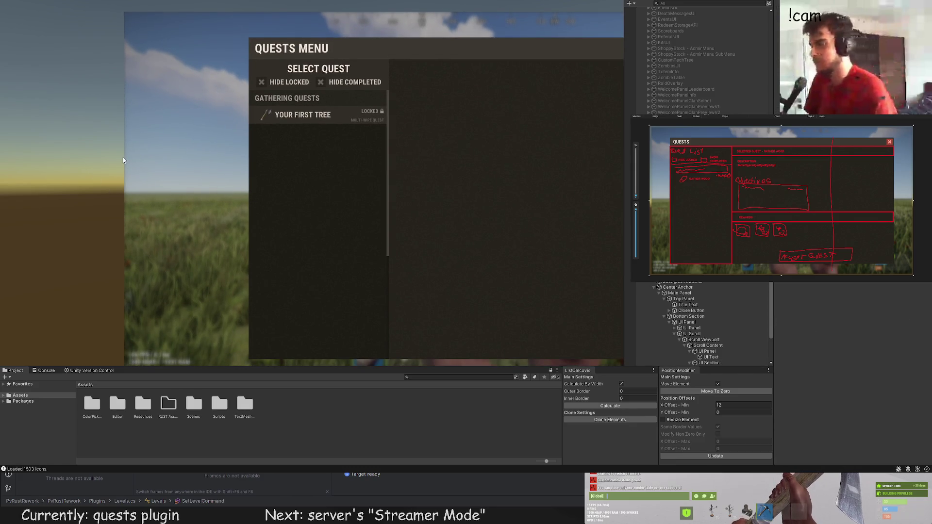
pyautogui.click(318, 309)
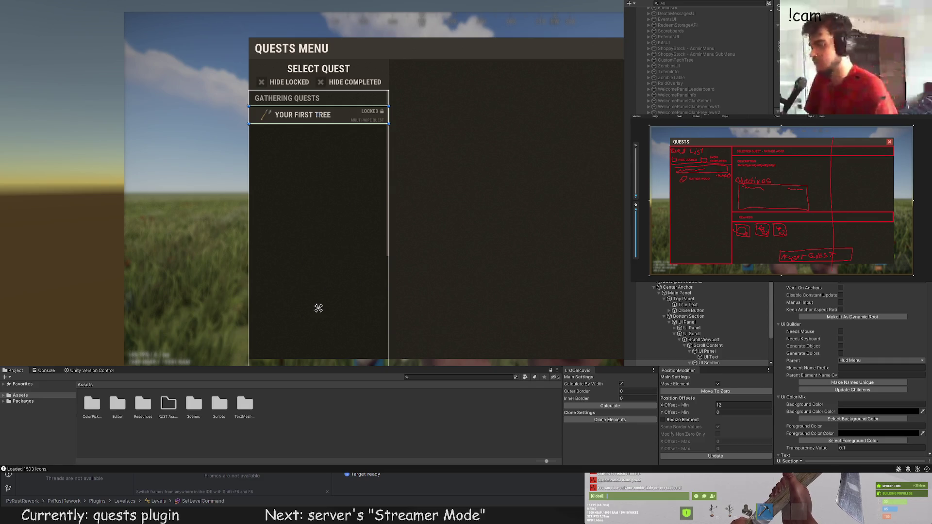
pyautogui.click(319, 308)
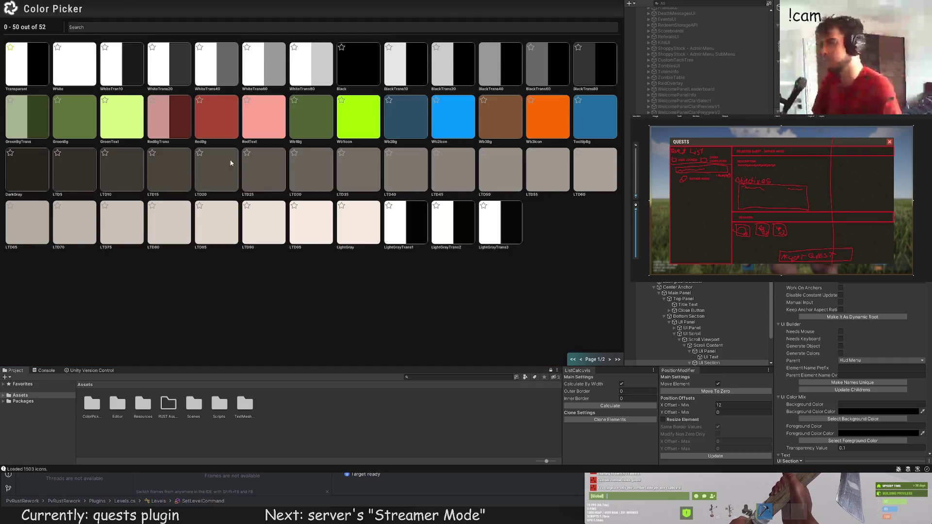
# Step: Select the Your First Tree row's UI Section and duplicate it with Ctrl+D
pyautogui.click(212, 169)
pyautogui.click(260, 153)
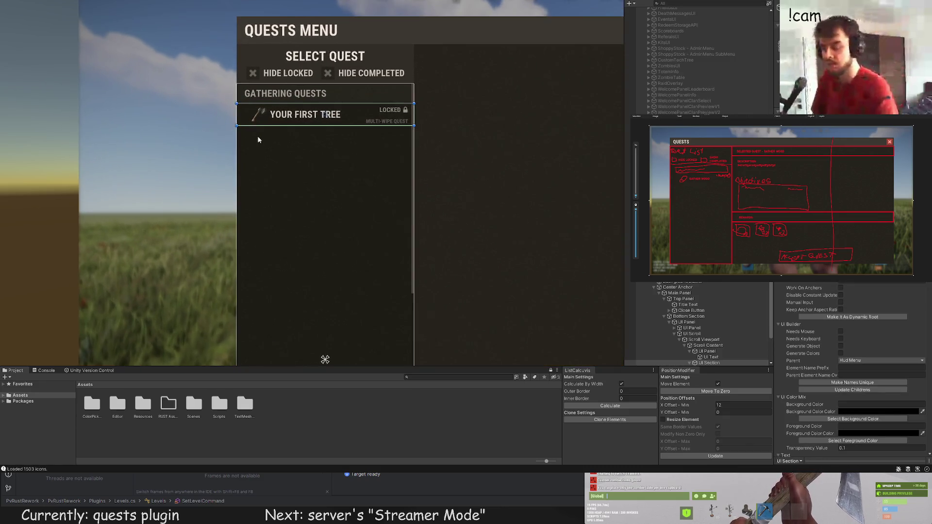
pyautogui.scroll(3, 259, 136)
pyautogui.scroll(-3, 712, 318)
pyautogui.click(710, 322)
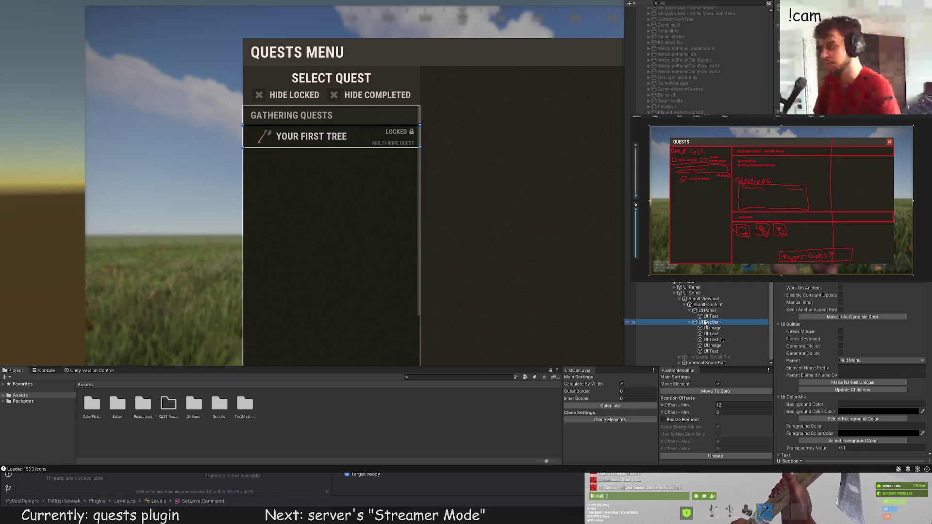
pyautogui.scroll(5, 354, 150)
pyautogui.hotkey('ctrl', 'd')
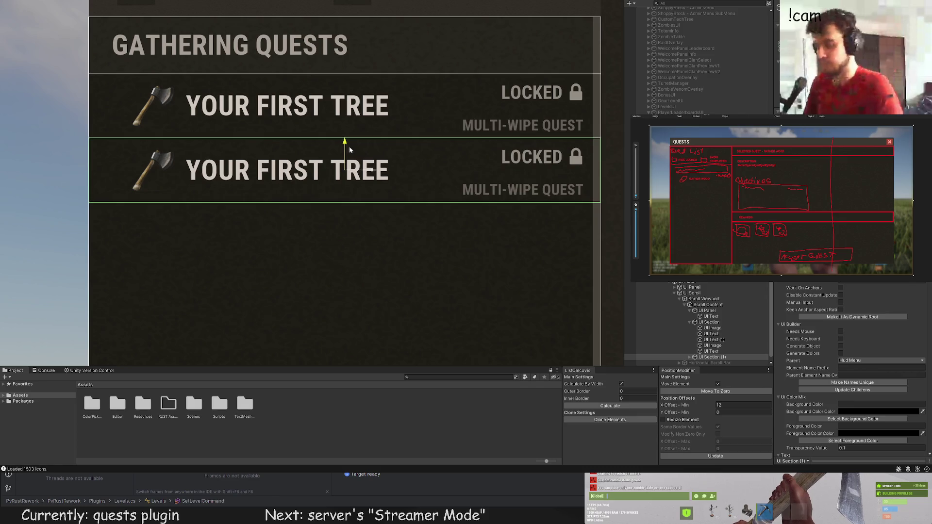
# Step: Select the duplicated second quest row and its UI Image icon child
pyautogui.click(348, 147)
pyautogui.scroll(-5, 364, 141)
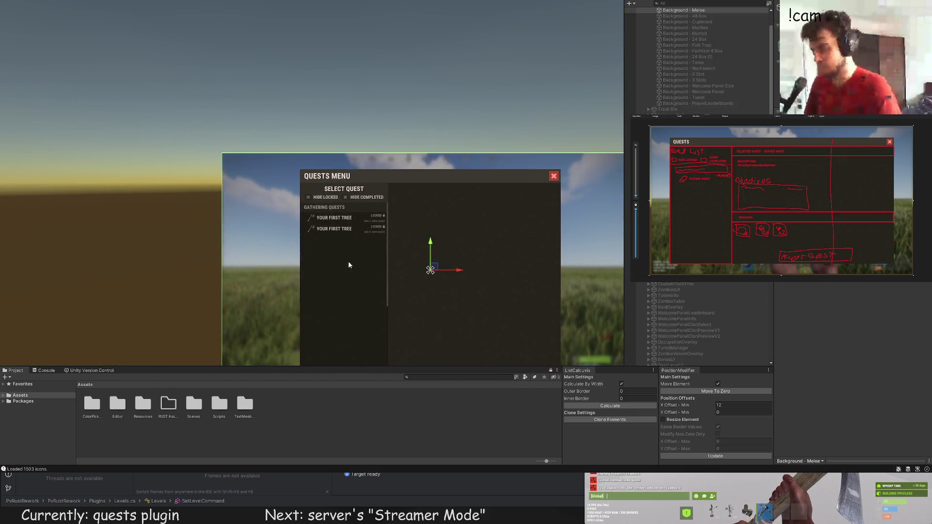
pyautogui.click(348, 261)
pyautogui.scroll(5, 348, 261)
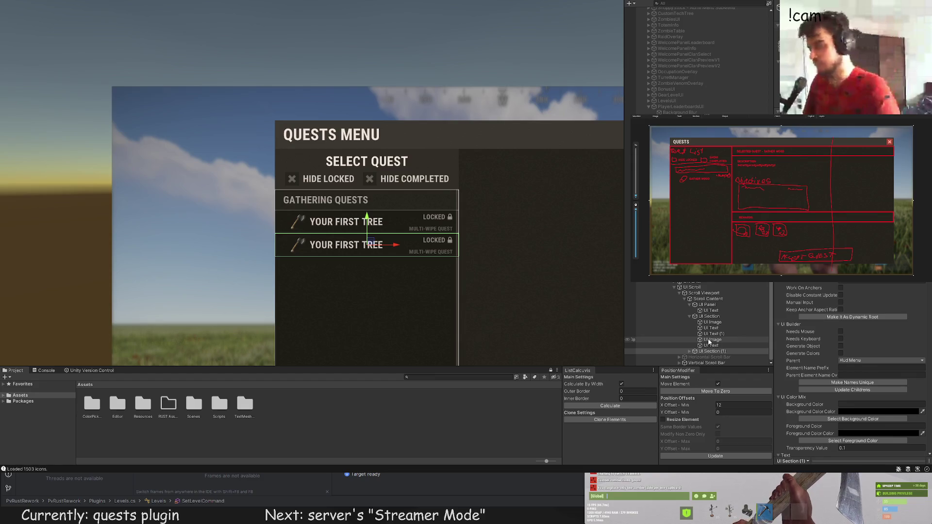
pyautogui.scroll(2, 348, 258)
pyautogui.scroll(3, 417, 256)
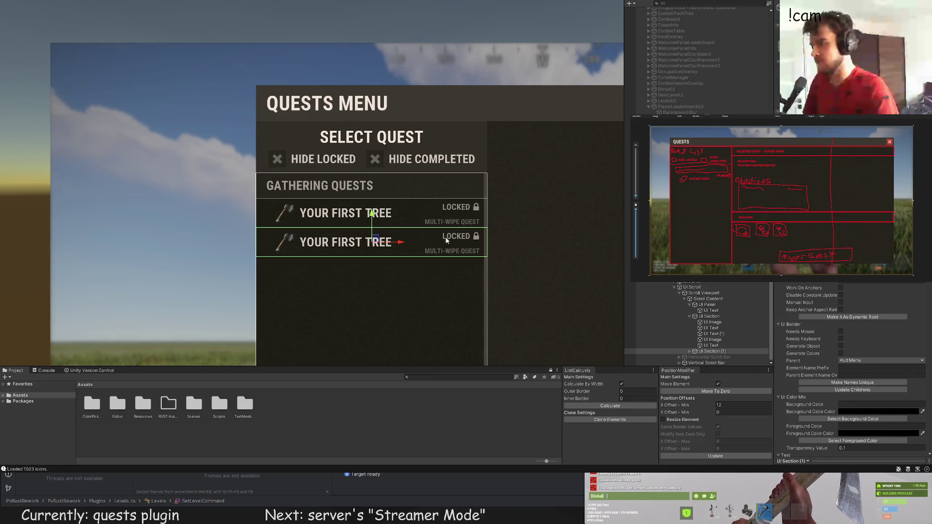
pyautogui.click(690, 351)
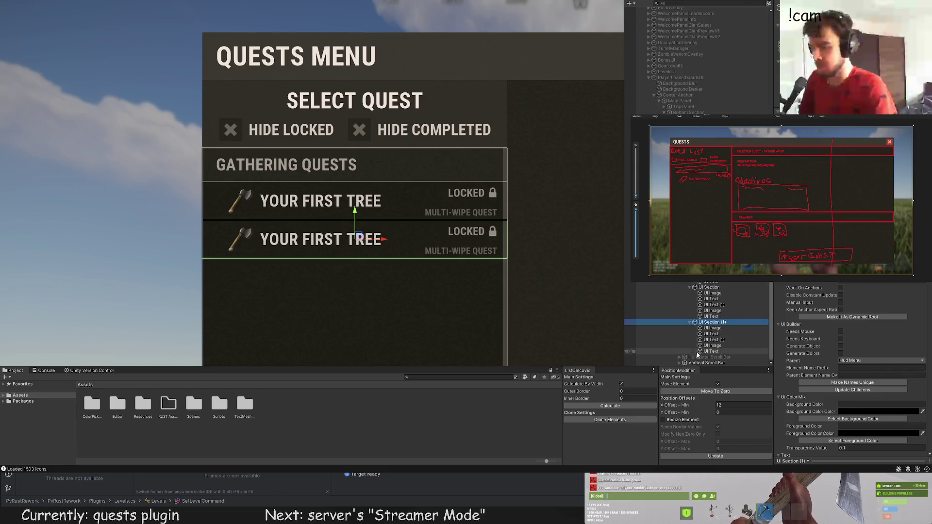
pyautogui.scroll(-2, 699, 340)
pyautogui.click(713, 328)
pyautogui.scroll(-2, 856, 337)
pyautogui.scroll(-2, 856, 336)
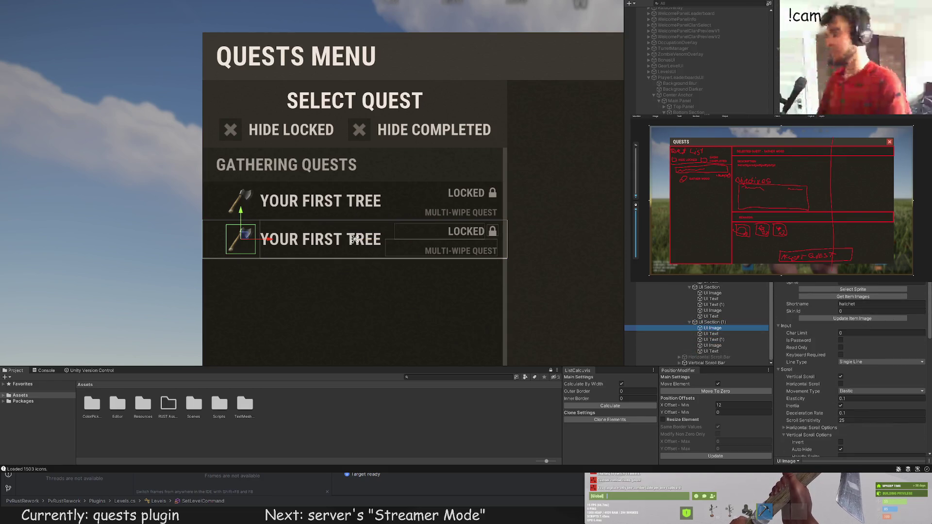
# Step: Set the icon's Shortname to pickaxe and update the item image
pyautogui.click(807, 302)
pyautogui.write('pick')
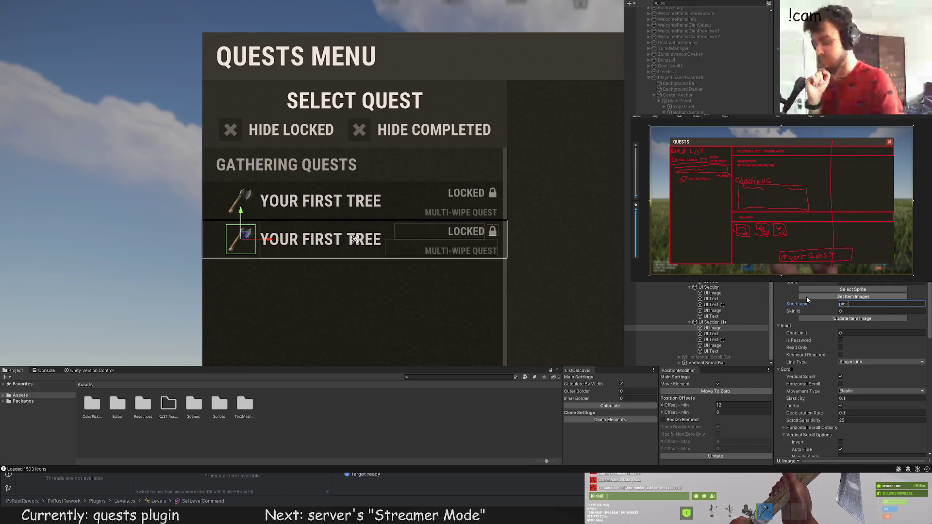
pyautogui.write('.axe')
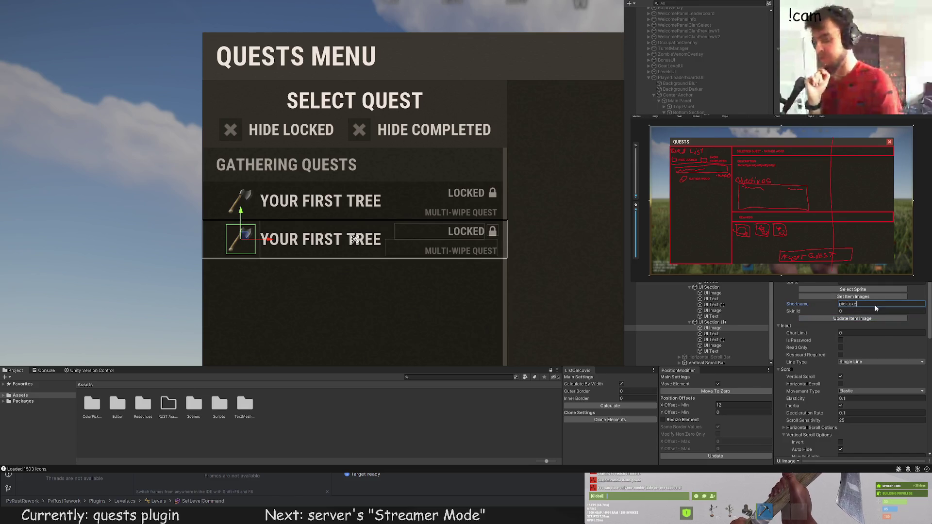
pyautogui.click(848, 304)
pyautogui.press('BackSpace')
pyautogui.click(842, 318)
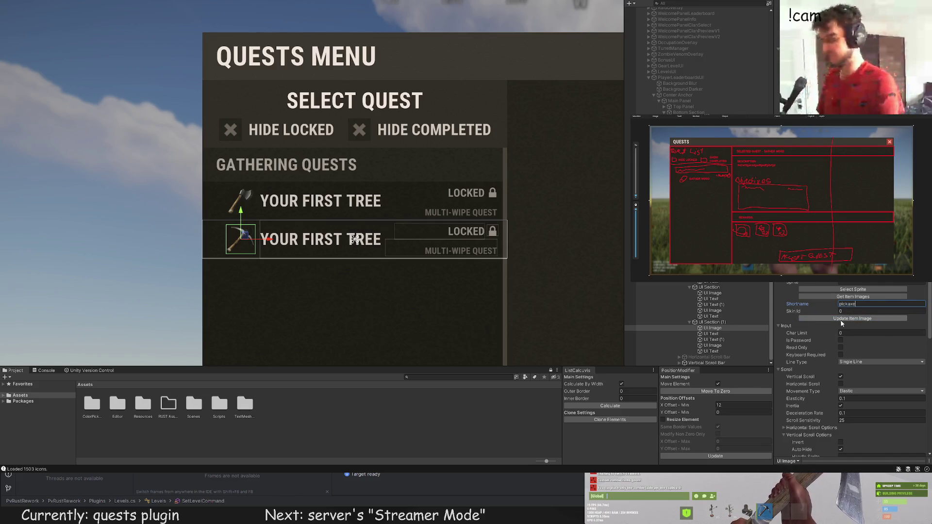
pyautogui.click(711, 333)
pyautogui.scroll(3, 858, 313)
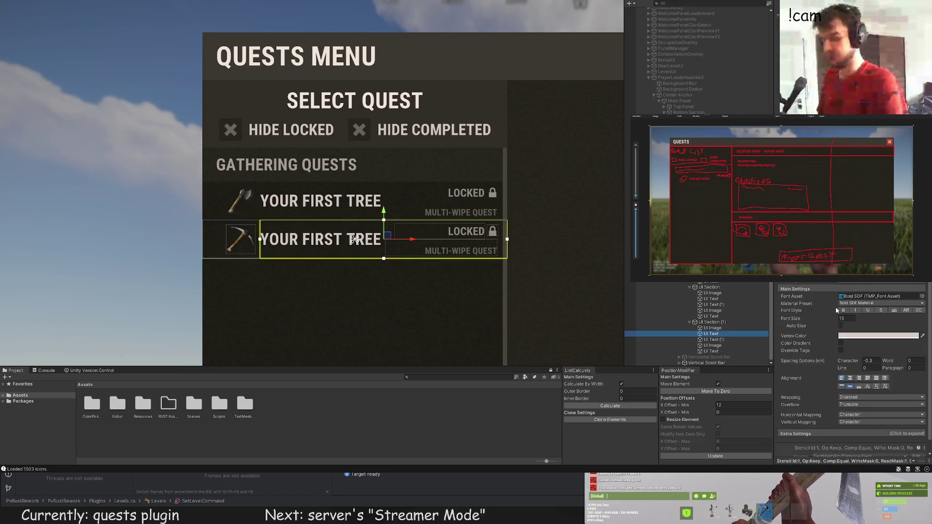
# Step: Retitle the second row LET'S MINE! and change its status text from LOCKED to FINISHED
pyautogui.scroll(-2, 837, 309)
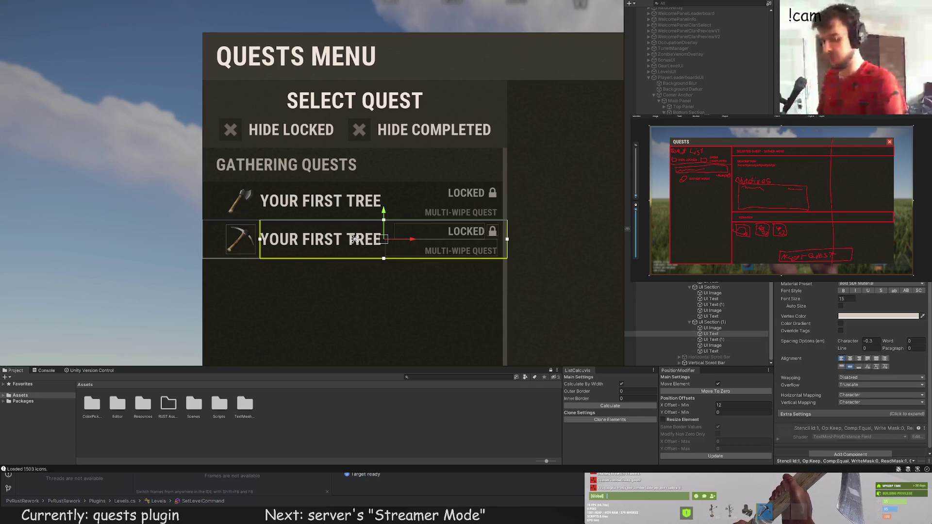
pyautogui.write("LET'S M")
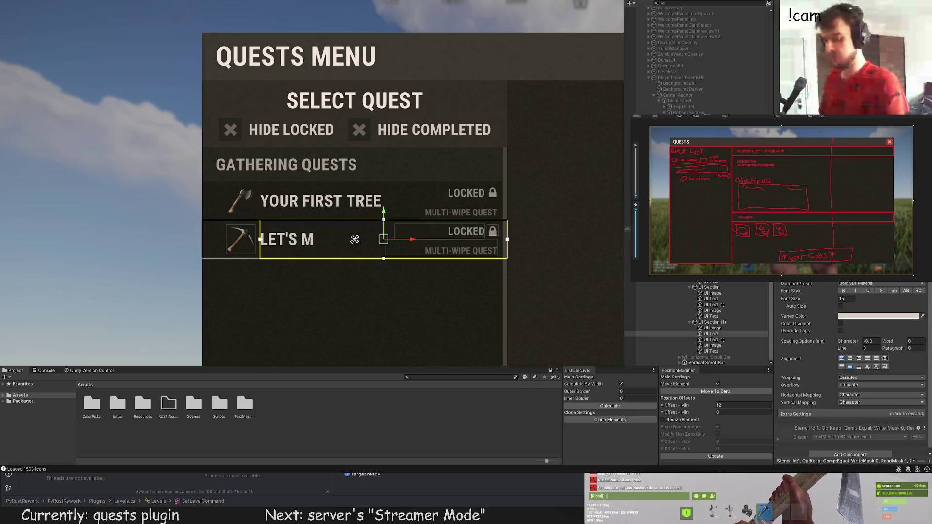
pyautogui.write('INE!')
pyautogui.click(706, 338)
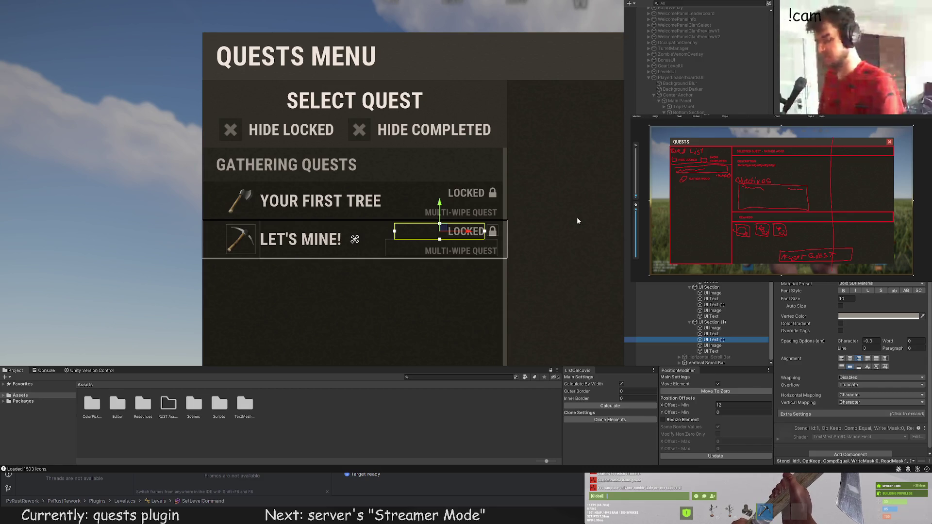
pyautogui.scroll(4, 810, 317)
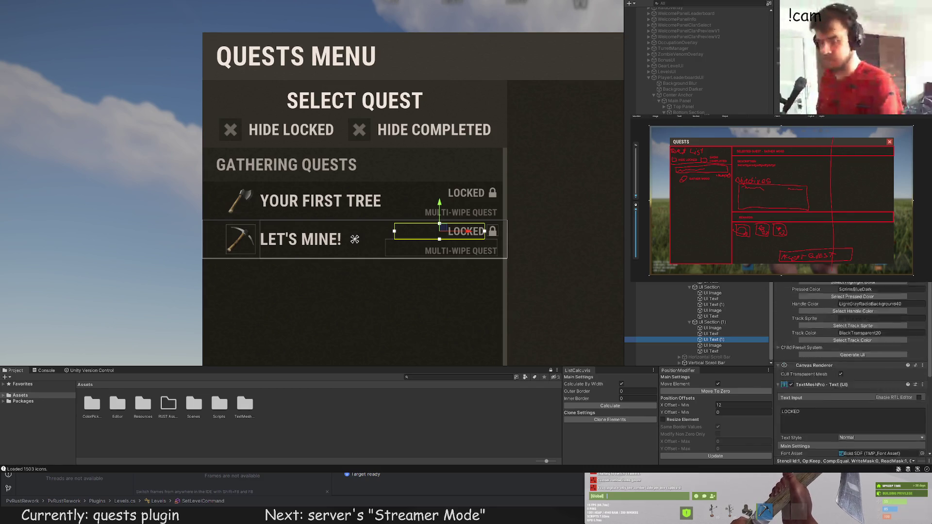
pyautogui.click(810, 317)
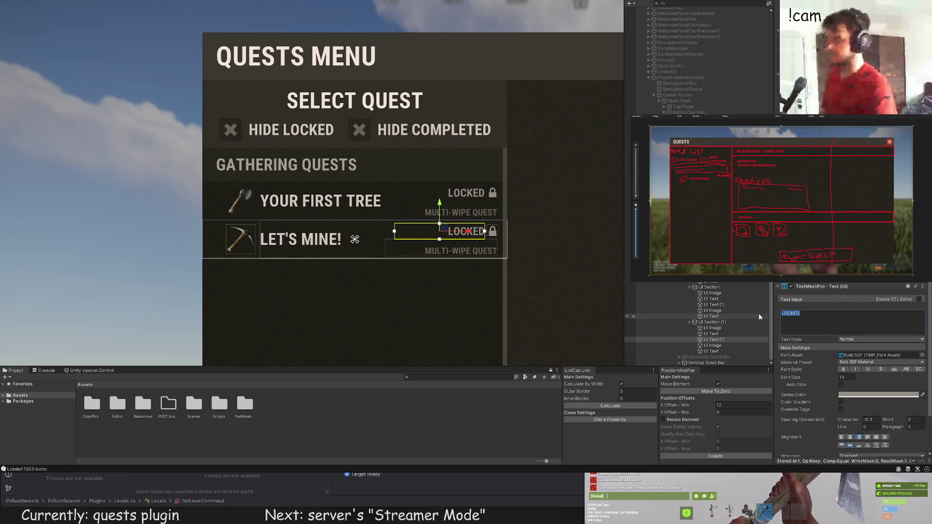
pyautogui.write('FINISHED')
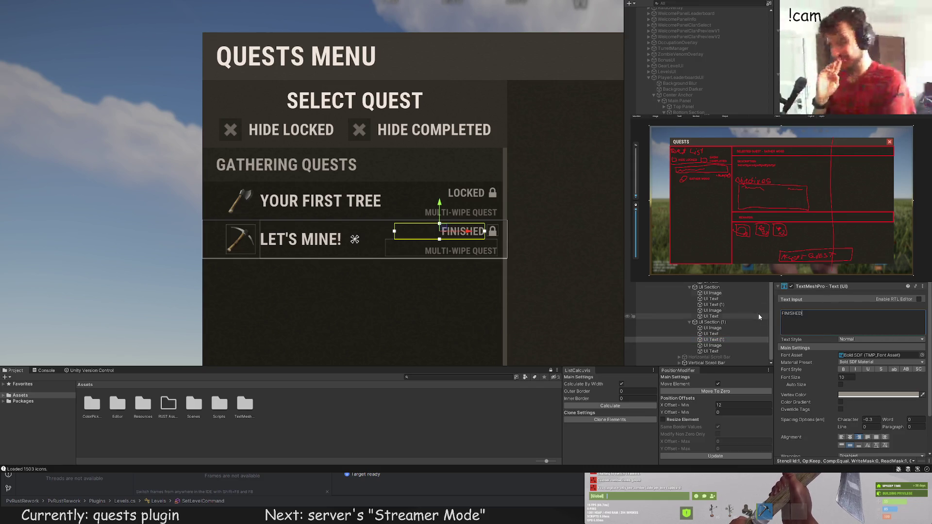
# Step: Recolour the FINISHED status text and select the status lock icon image
pyautogui.scroll(8, 849, 369)
pyautogui.scroll(6, 850, 369)
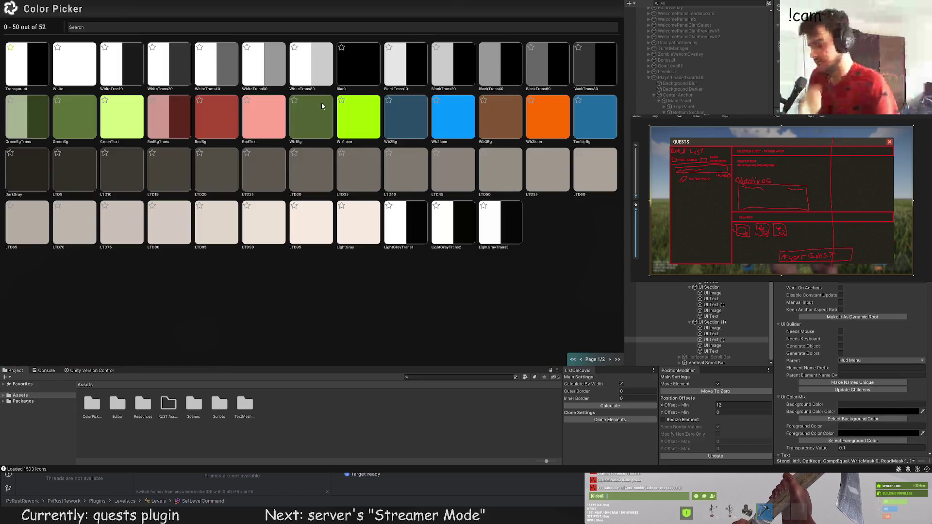
pyautogui.click(355, 239)
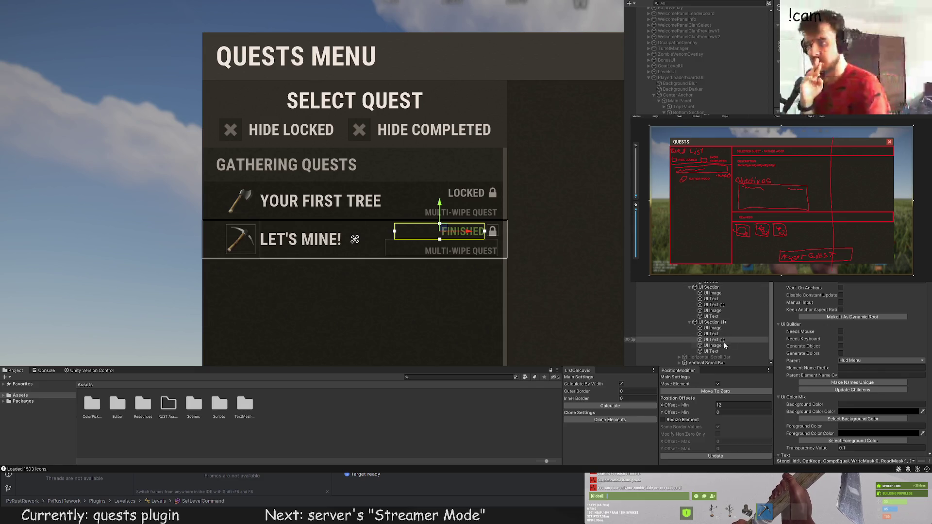
pyautogui.click(721, 346)
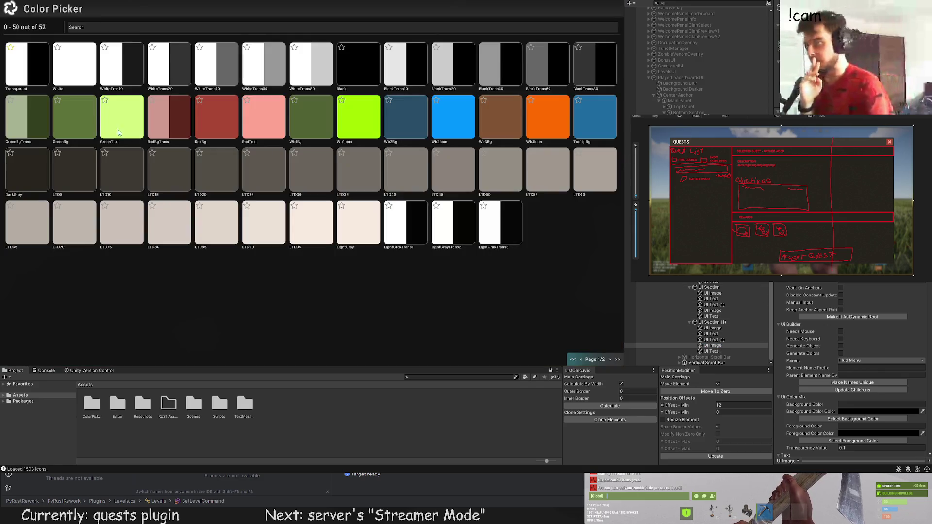
pyautogui.scroll(-5, 867, 335)
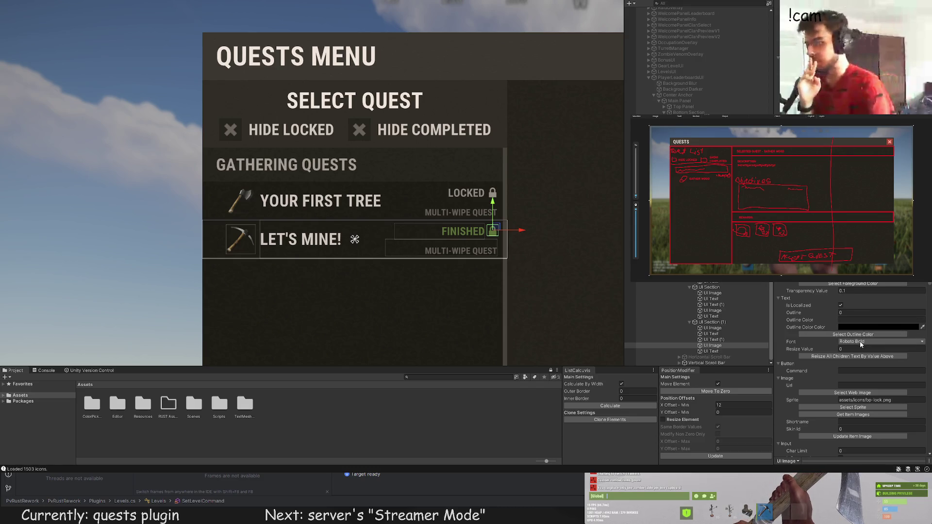
# Step: Clear the lock icon search and page forward through the Asset Browser icons to the last page
pyautogui.click(853, 407)
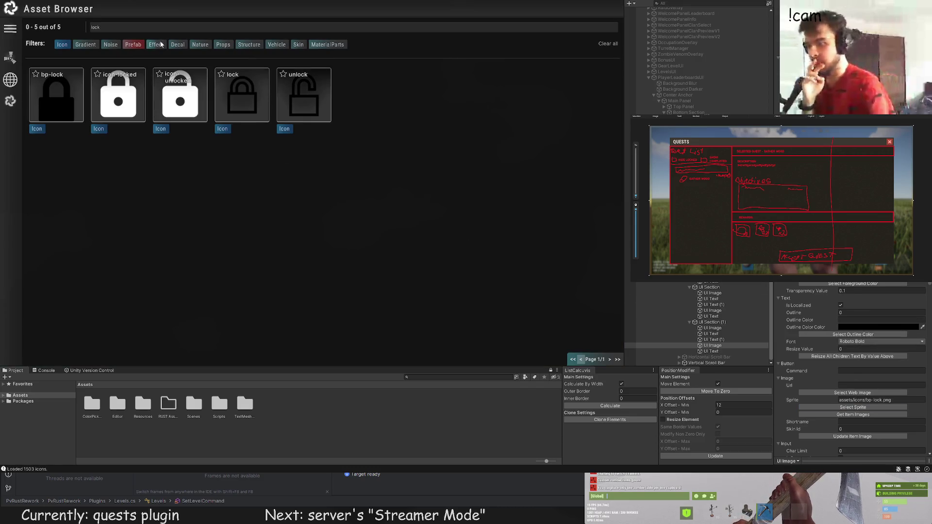
pyautogui.click(146, 27)
pyautogui.hotkey('ctrl', 'a')
pyautogui.press('BackSpace')
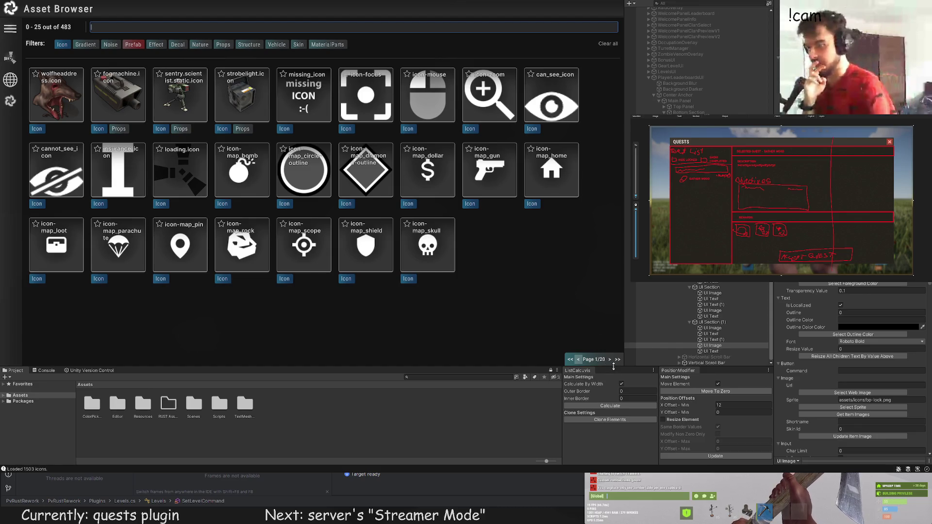
pyautogui.click(610, 360)
pyautogui.click(610, 360)
pyautogui.click(610, 360)
pyautogui.click(610, 359)
pyautogui.click(610, 360)
pyautogui.click(610, 359)
pyautogui.click(610, 360)
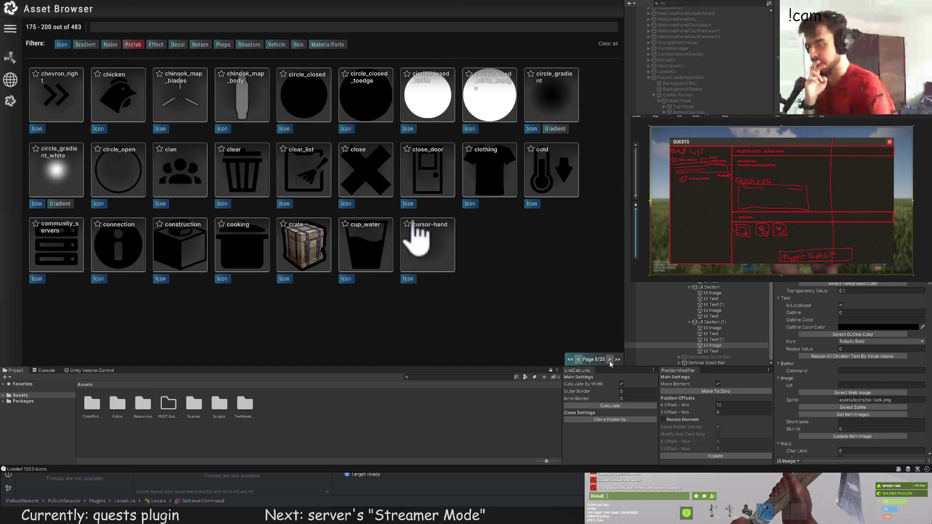
pyautogui.click(610, 359)
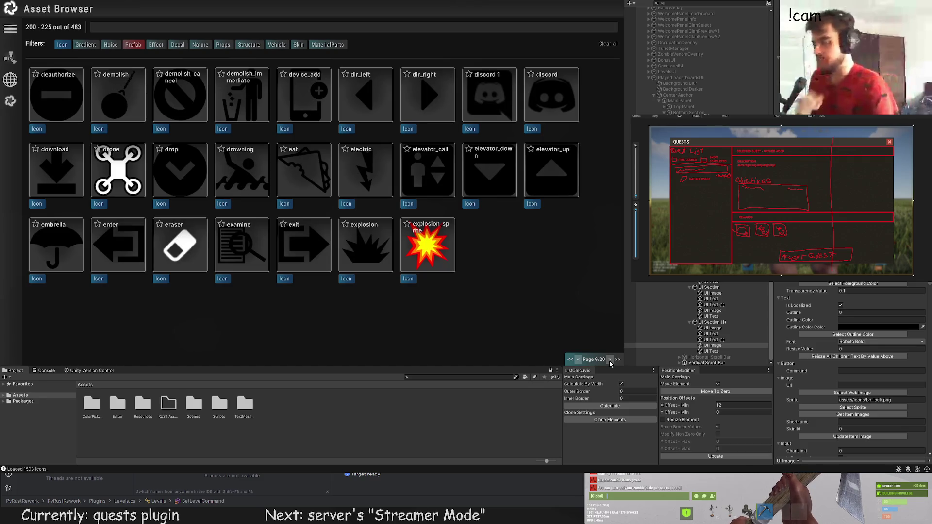
pyautogui.click(610, 360)
pyautogui.click(610, 360)
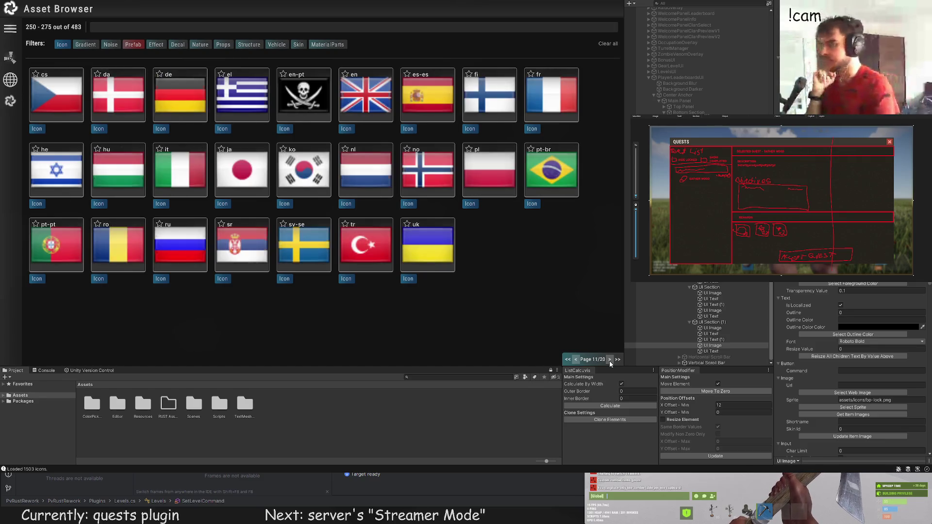
pyautogui.click(609, 359)
pyautogui.click(610, 360)
pyautogui.click(610, 359)
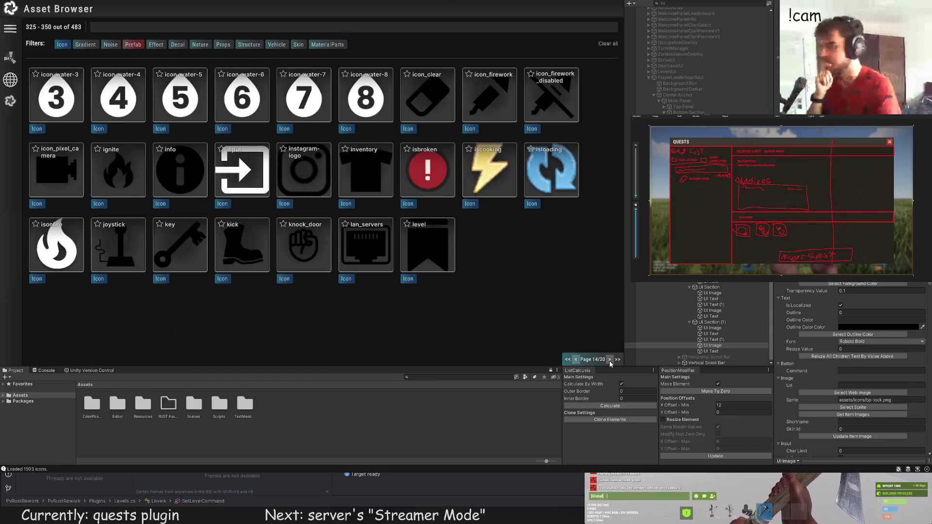
pyautogui.click(610, 360)
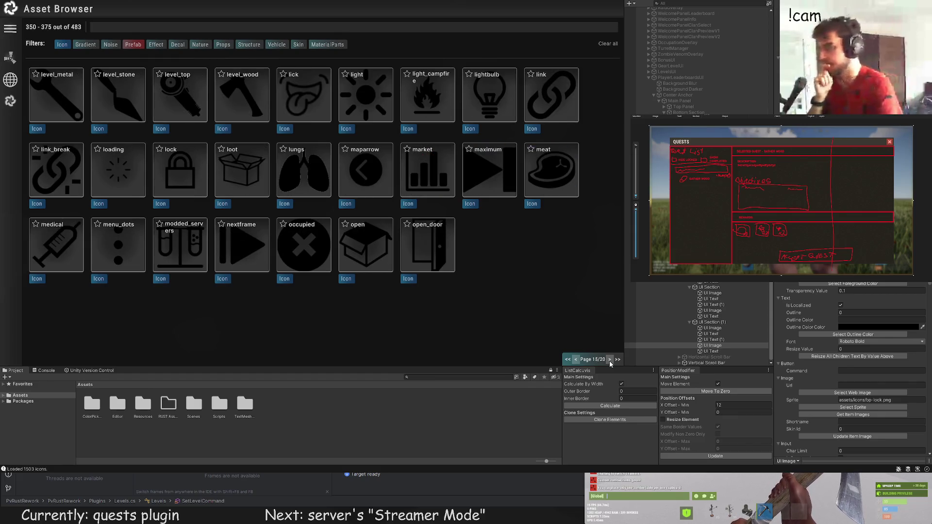
pyautogui.click(610, 360)
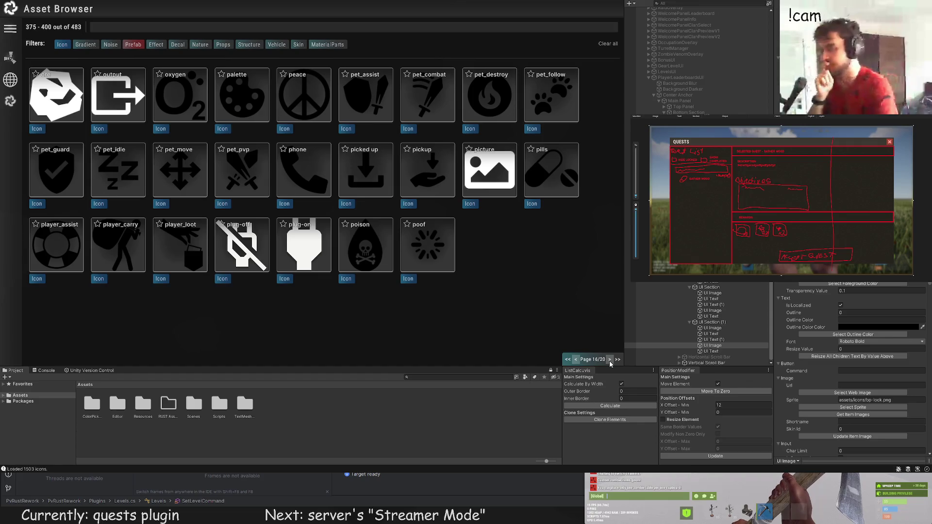
pyautogui.click(610, 359)
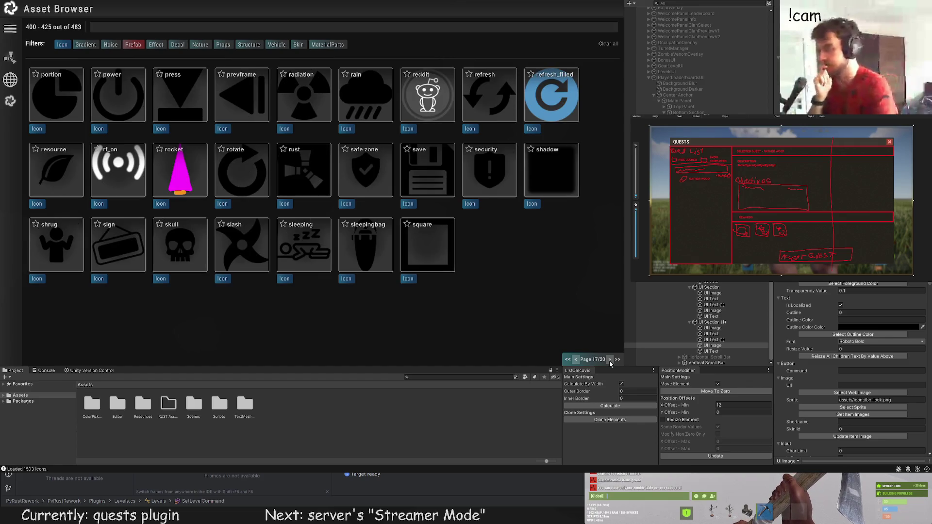
pyautogui.click(610, 360)
pyautogui.click(609, 360)
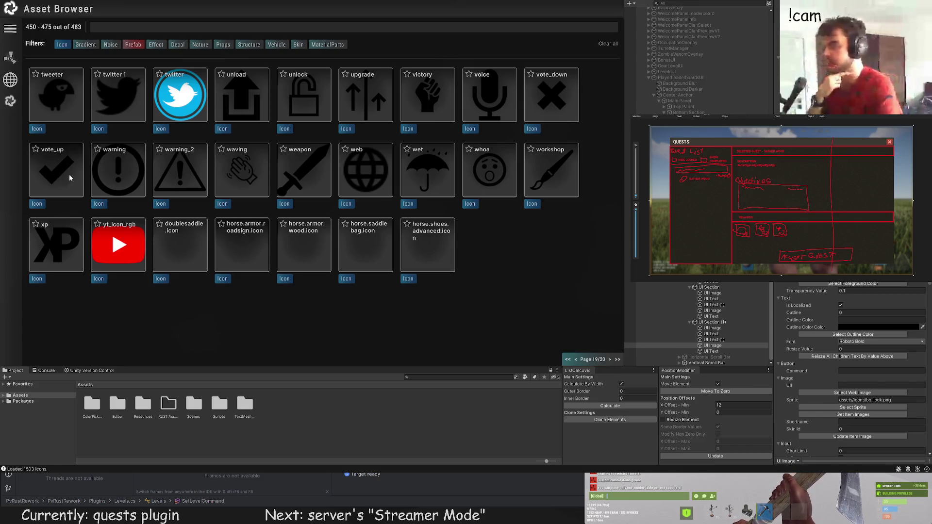
pyautogui.click(609, 360)
# Step: Page back through the icons and assign the 'check' icon as the status image's Sprite
pyautogui.click(577, 360)
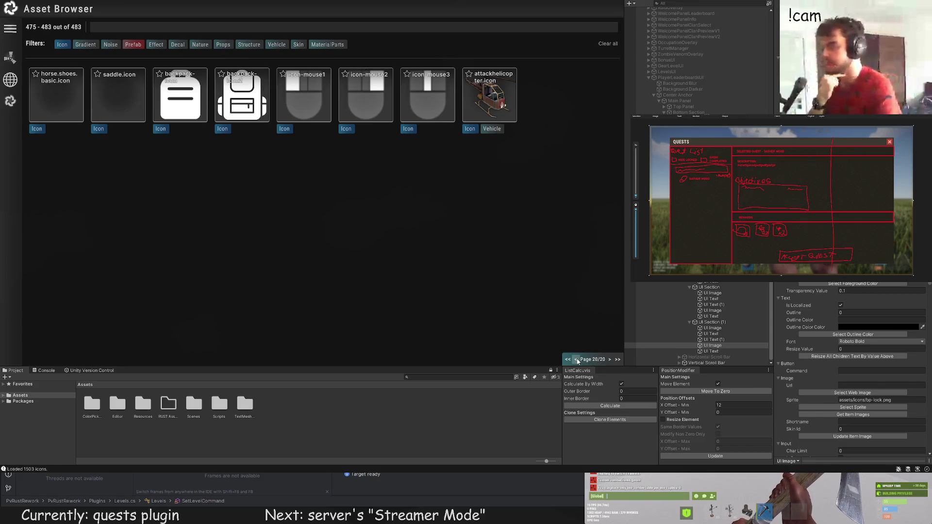
pyautogui.click(576, 360)
pyautogui.click(577, 360)
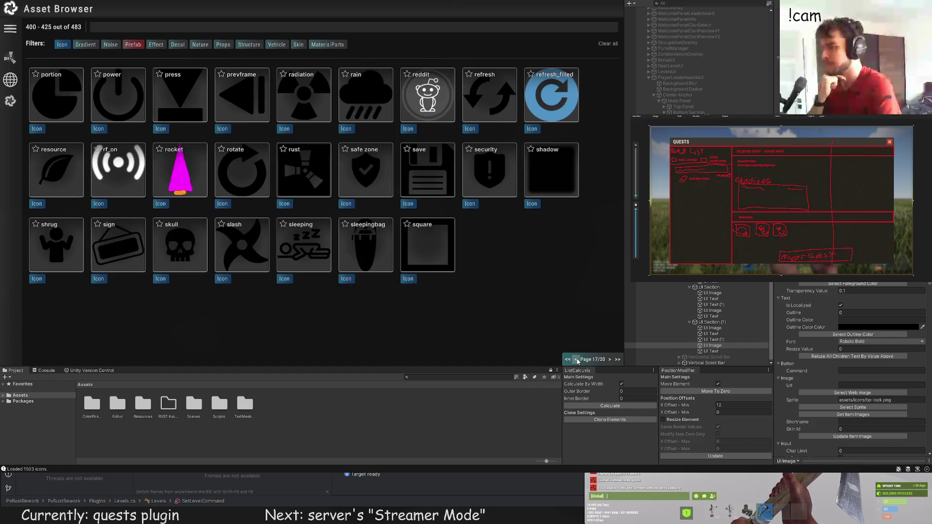
pyautogui.click(577, 360)
pyautogui.click(577, 360)
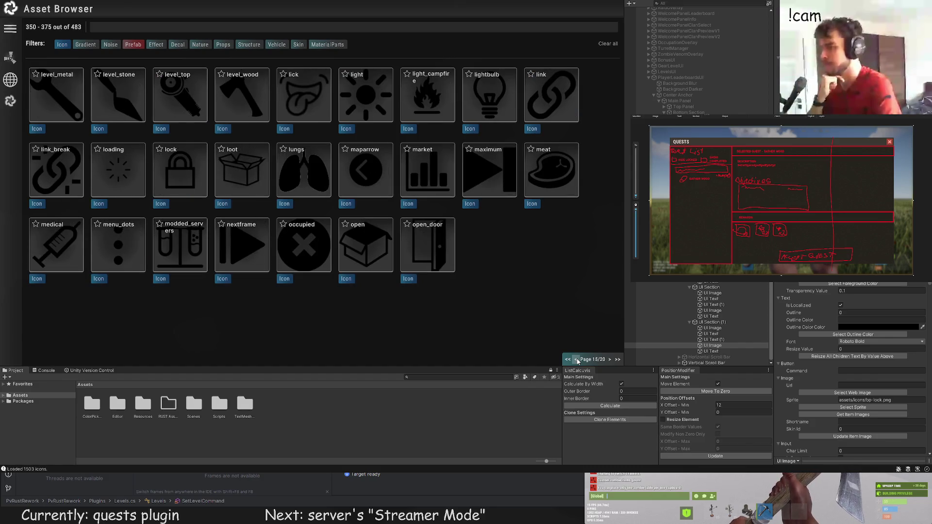
pyautogui.click(577, 360)
pyautogui.click(577, 360)
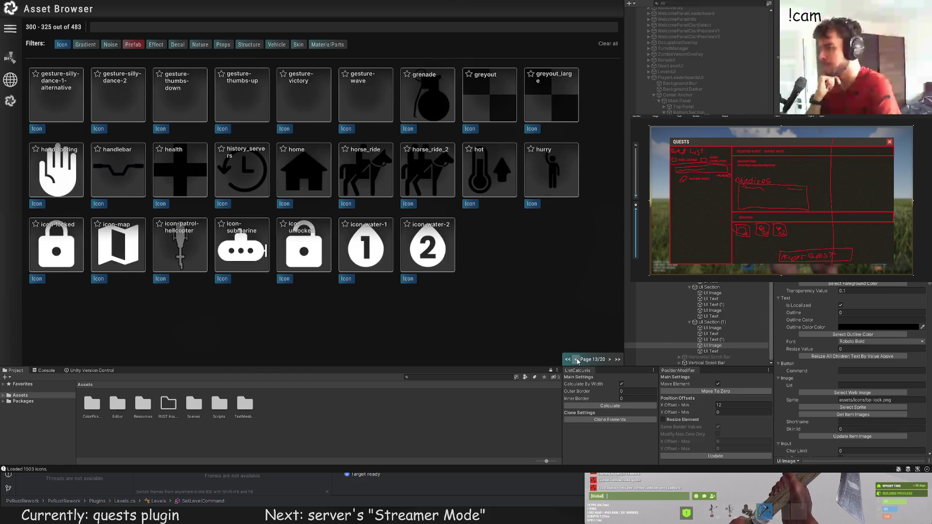
pyautogui.click(577, 360)
pyautogui.click(578, 359)
pyautogui.click(577, 360)
pyautogui.click(577, 360)
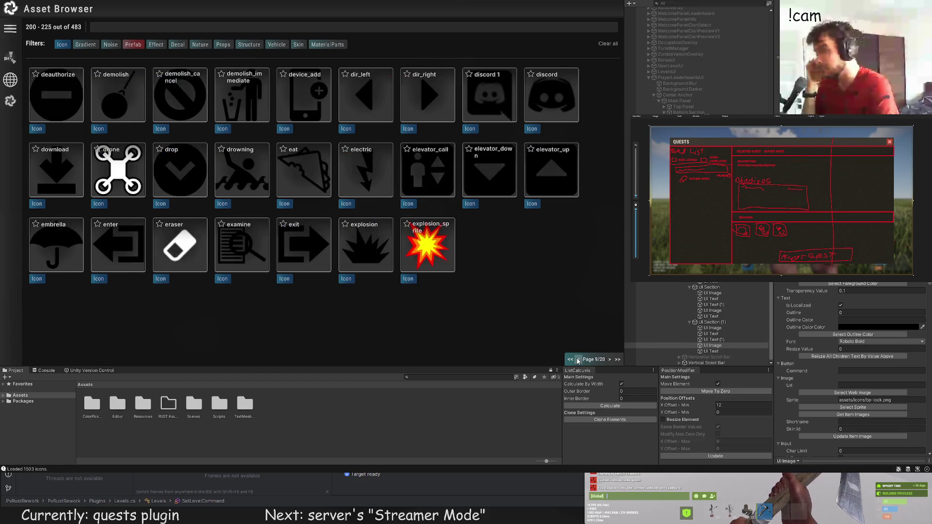
pyautogui.click(579, 359)
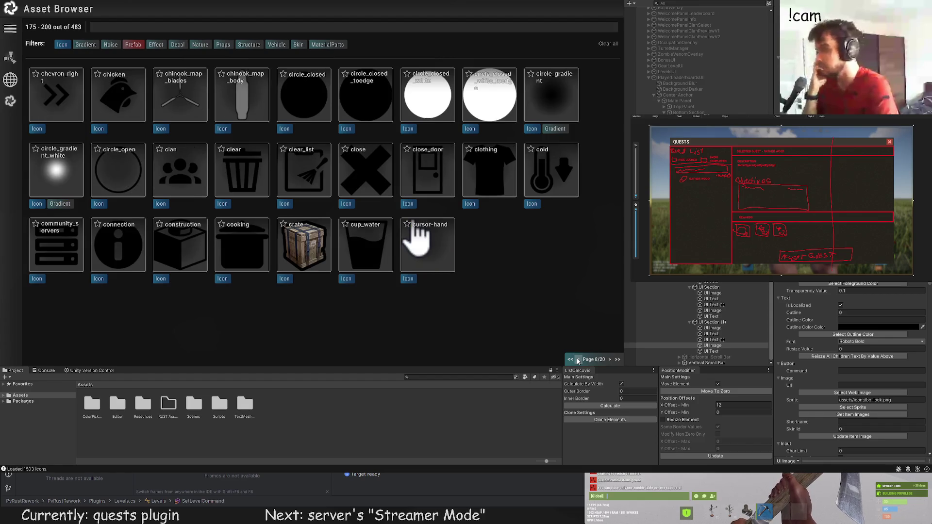
pyautogui.click(579, 360)
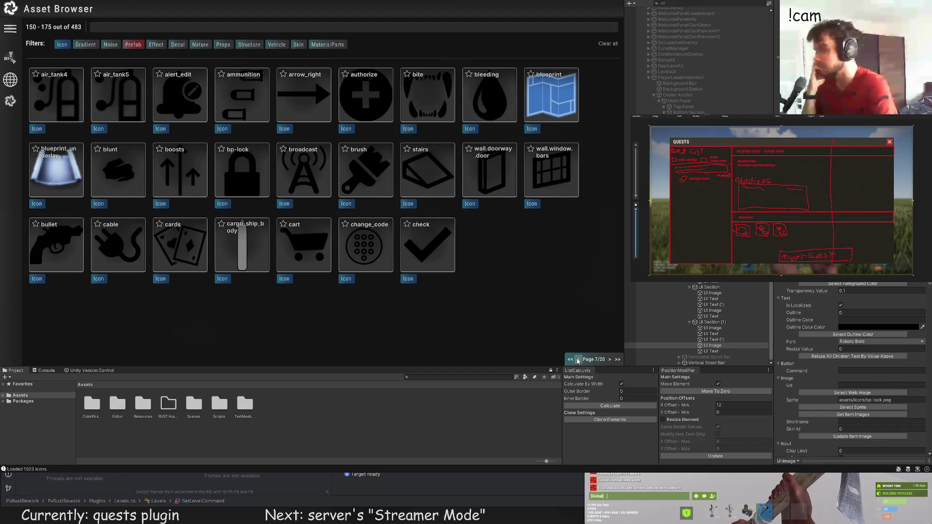
pyautogui.click(417, 230)
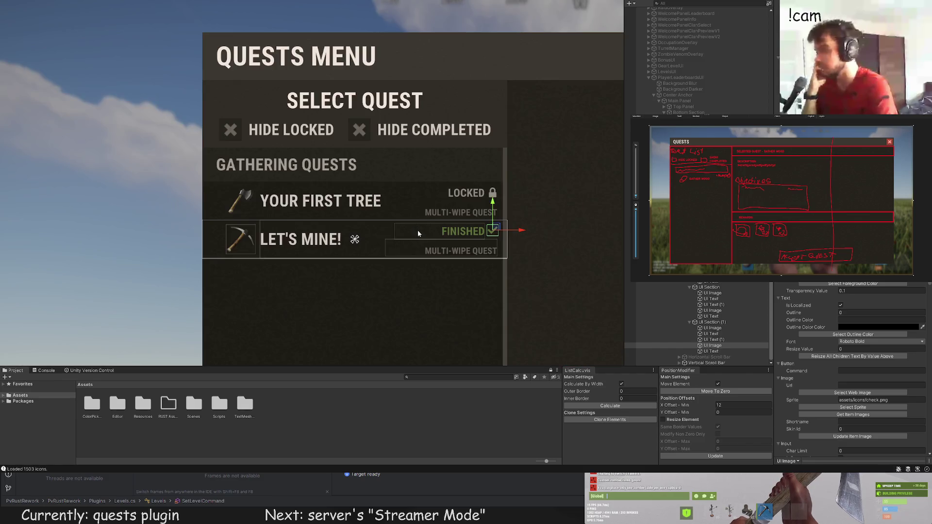
# Step: Zoom onto the FINISHED checkmark and drag its corner handle to enlarge it slightly
pyautogui.click(397, 304)
pyautogui.scroll(-3, 397, 306)
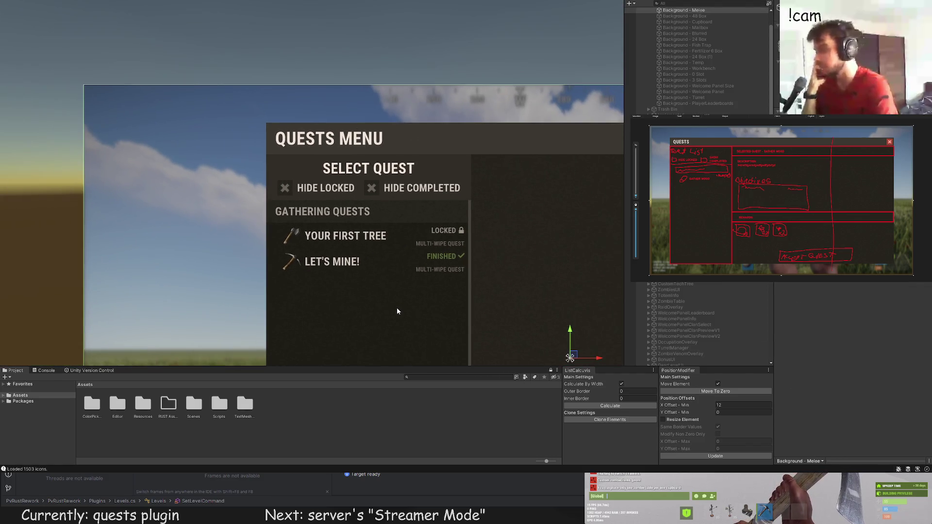
pyautogui.scroll(5, 395, 305)
pyautogui.click(457, 244)
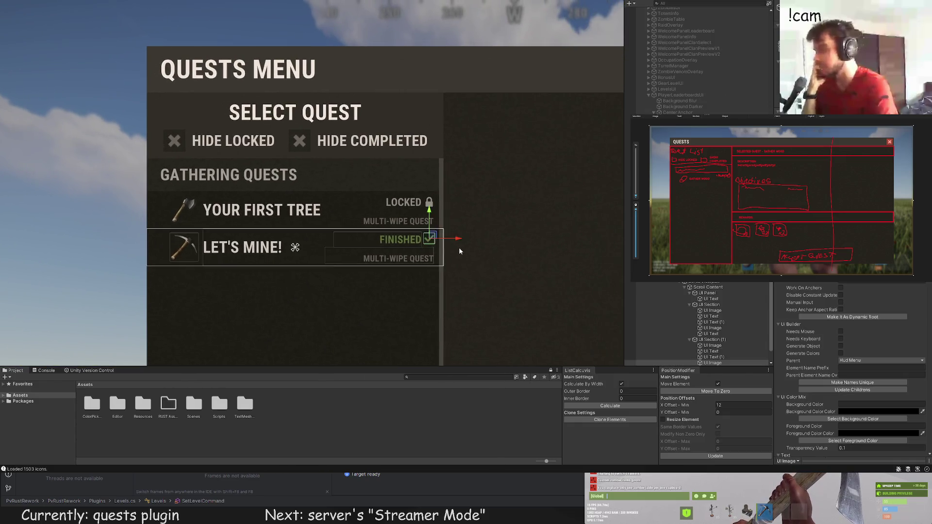
pyautogui.scroll(3, 421, 230)
pyautogui.scroll(2, 421, 230)
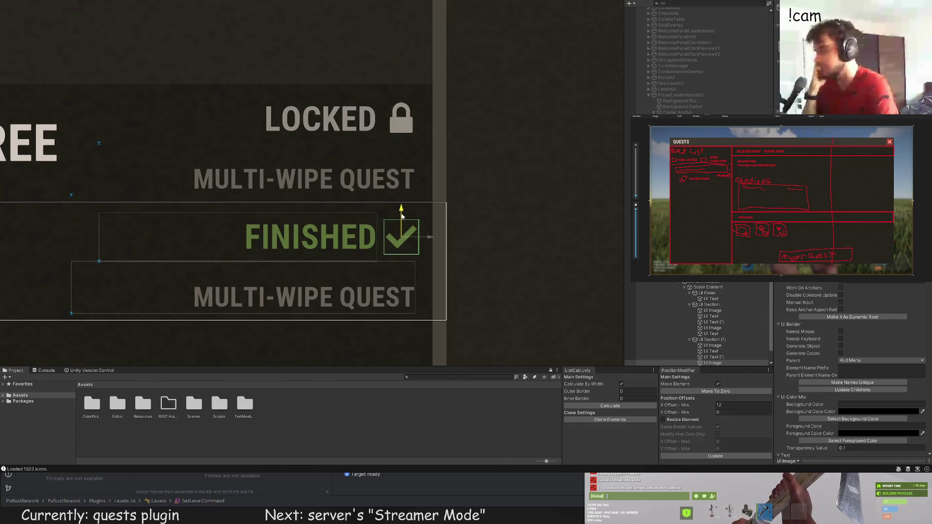
pyautogui.click(499, 208)
pyautogui.scroll(-3, 499, 209)
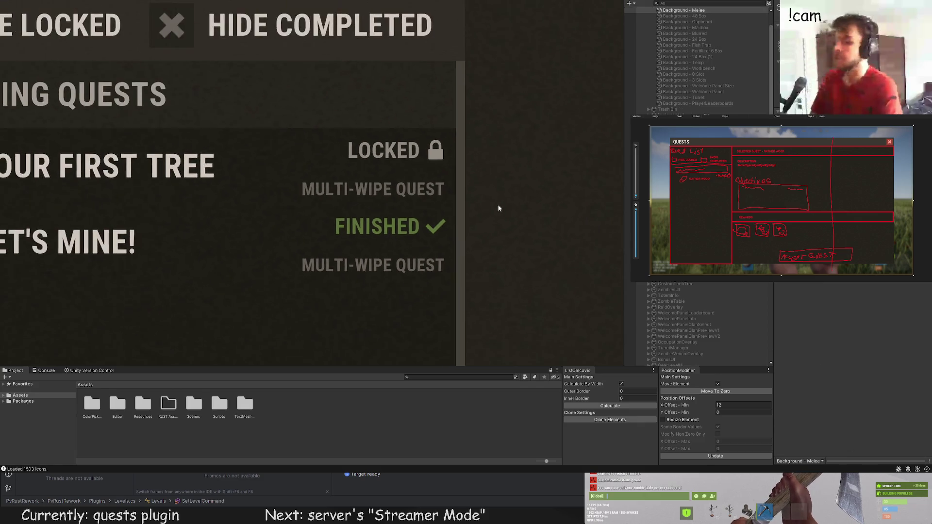
pyautogui.scroll(-5, 499, 208)
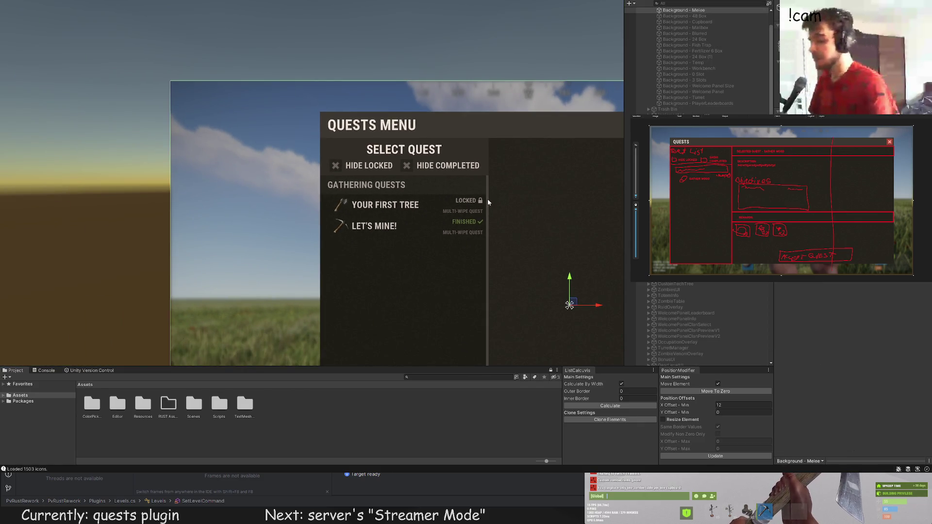
pyautogui.scroll(5, 479, 225)
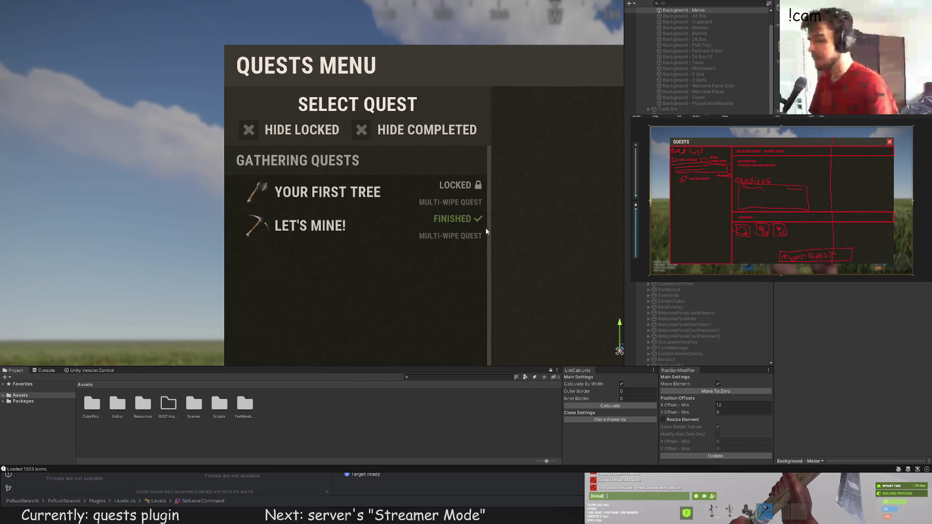
pyautogui.click(483, 221)
pyautogui.scroll(5, 483, 221)
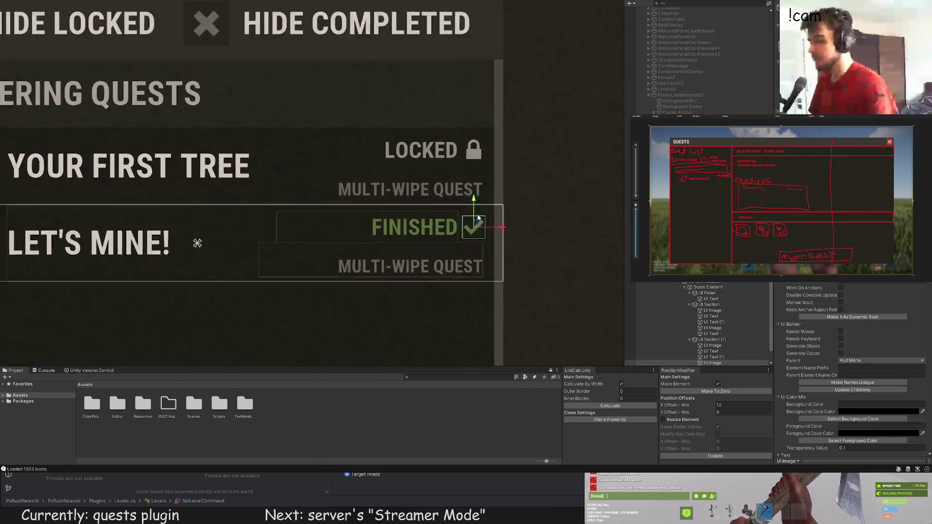
pyautogui.moveTo(492, 211); pyautogui.dragTo(494, 211)
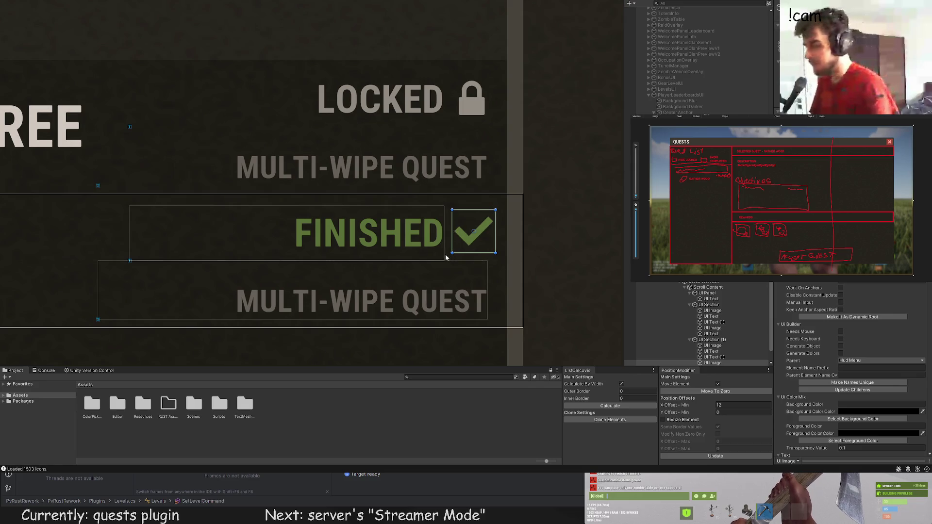
# Step: Zoom out to review the finished LET'S MINE! row and reselect it
pyautogui.click(562, 202)
pyautogui.scroll(-5, 556, 217)
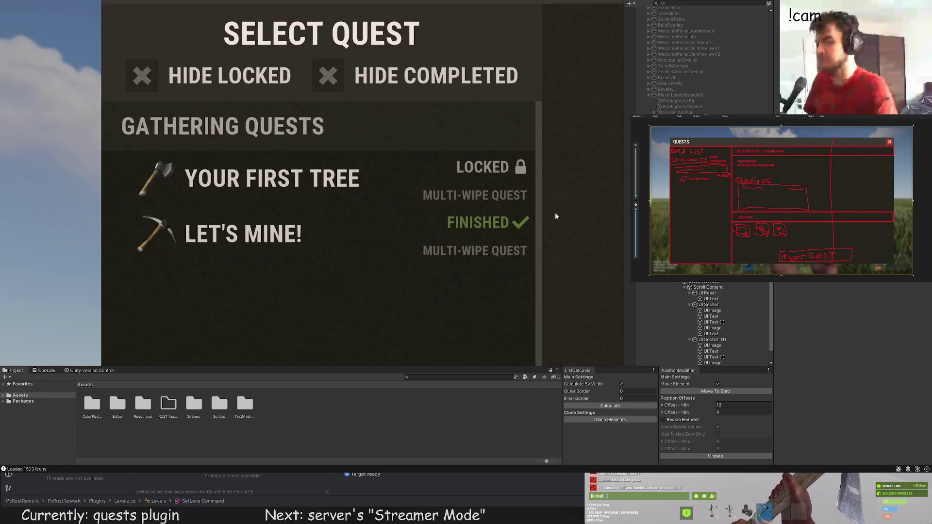
pyautogui.scroll(-4, 556, 216)
pyautogui.click(553, 238)
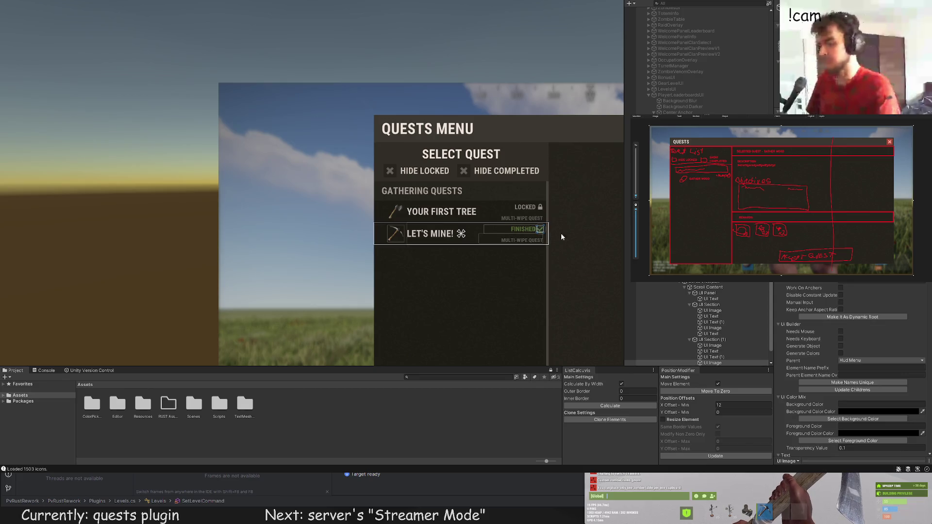
pyautogui.click(560, 237)
pyautogui.scroll(-3, 578, 223)
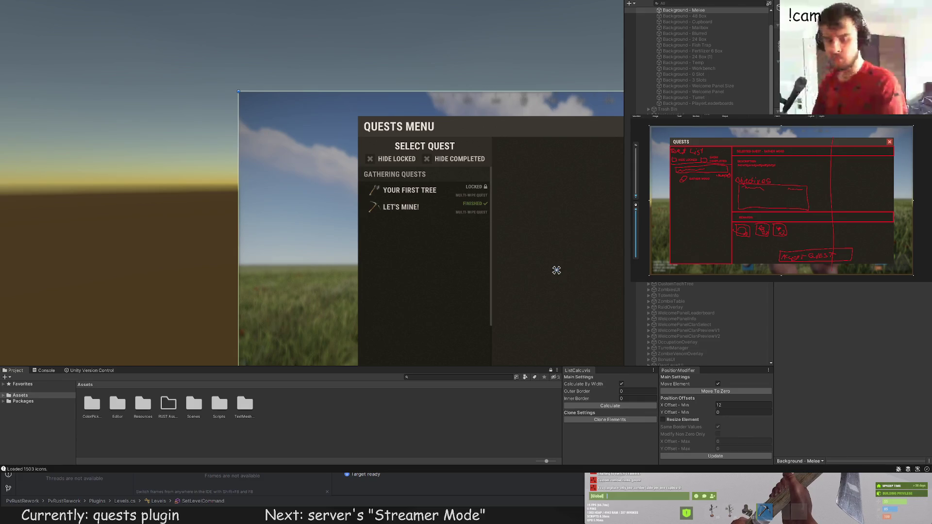
pyautogui.scroll(3, 493, 192)
pyautogui.click(339, 176)
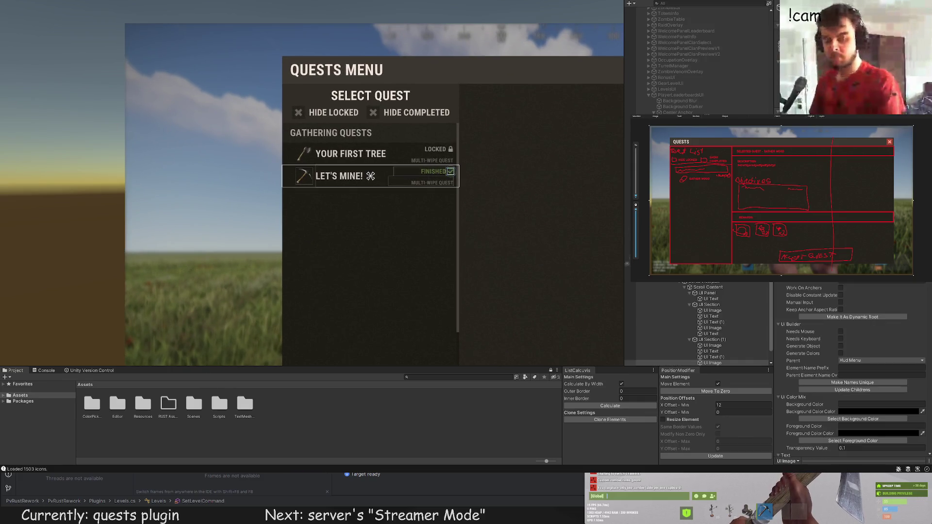
pyautogui.click(712, 351)
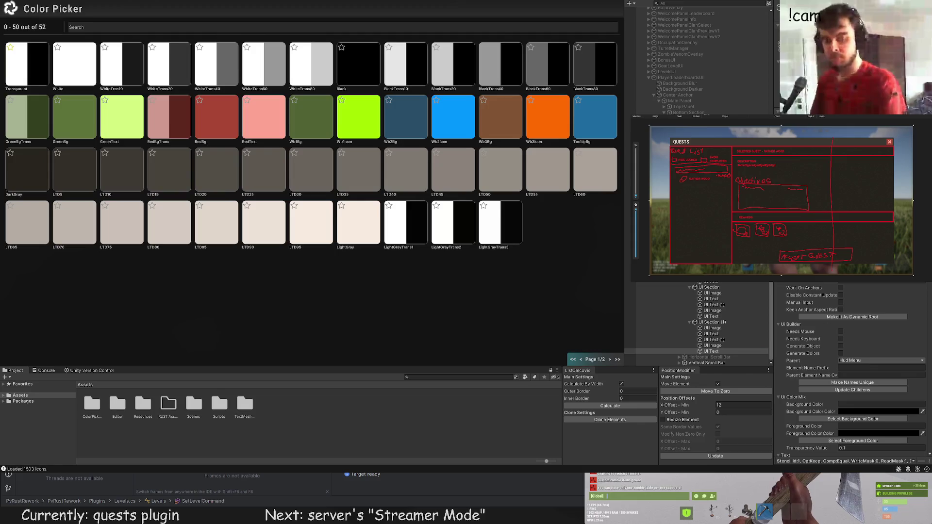
pyautogui.click(60, 75)
pyautogui.click(478, 258)
pyautogui.scroll(-2, 479, 255)
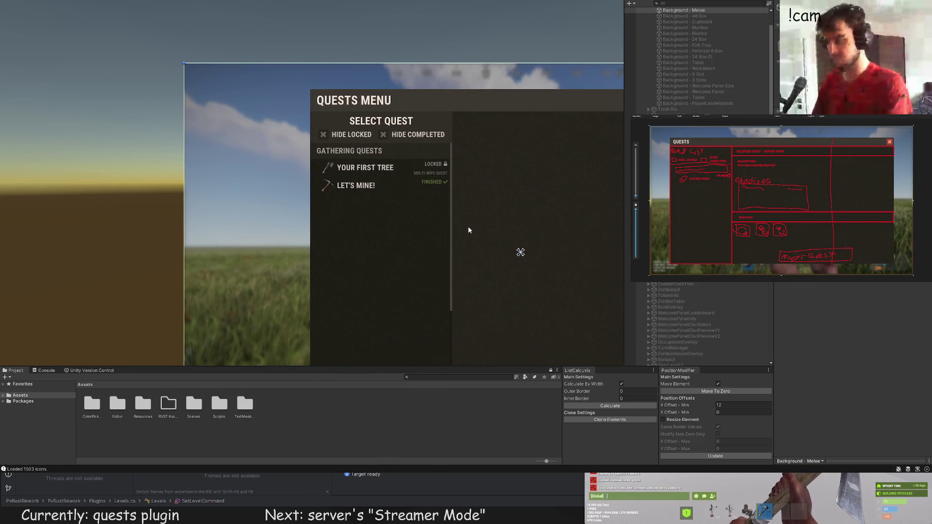
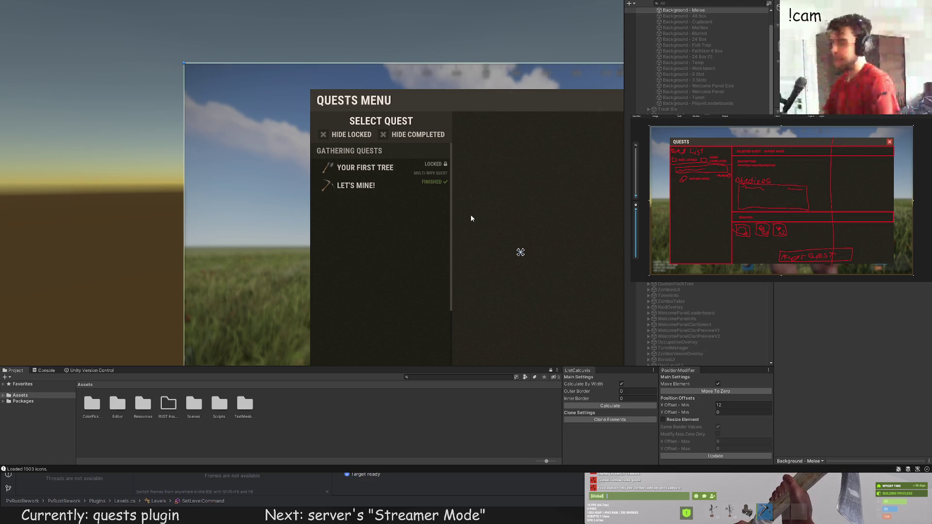
# Step: Select the LET'S MINE! quest row and frame it in the Scene view
pyautogui.click(470, 218)
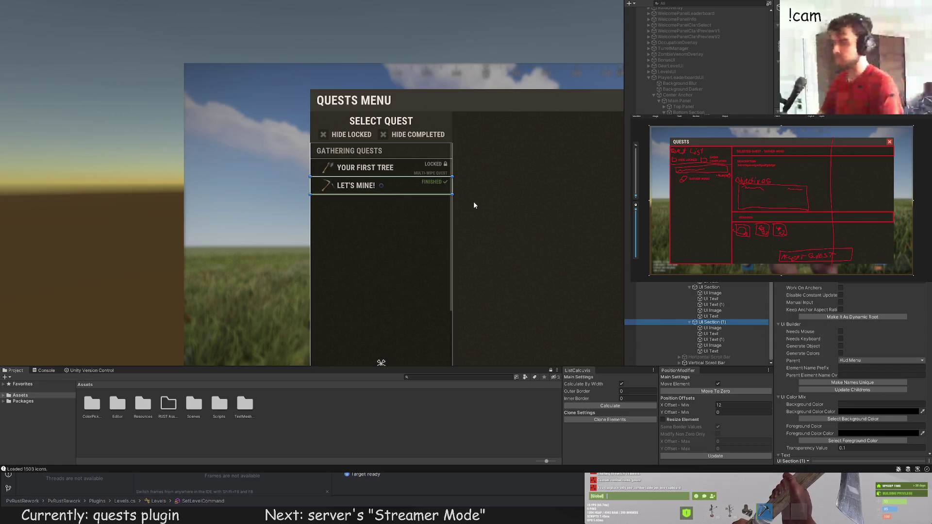
pyautogui.scroll(5, 485, 208)
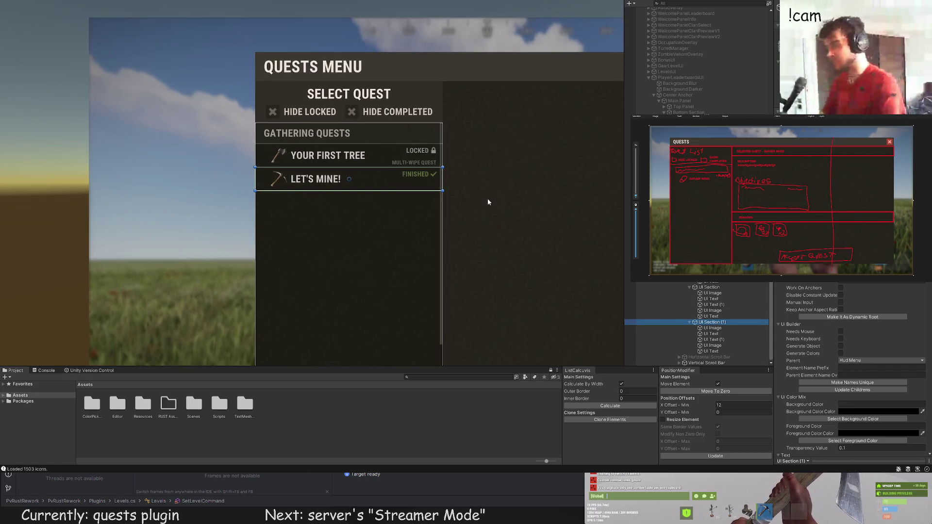
pyautogui.moveTo(488, 198); pyautogui.dragTo(516, 193)
pyautogui.click(470, 212)
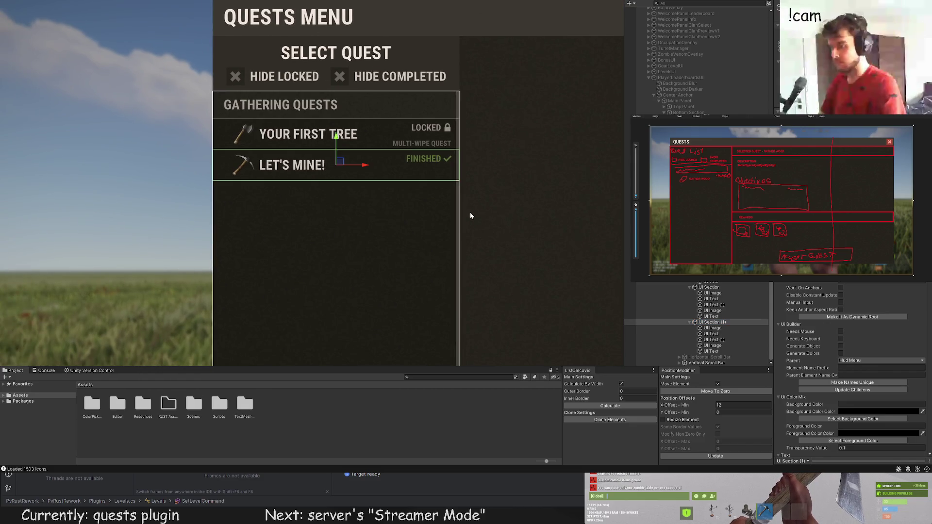
pyautogui.press('f')
pyautogui.scroll(-4, 513, 209)
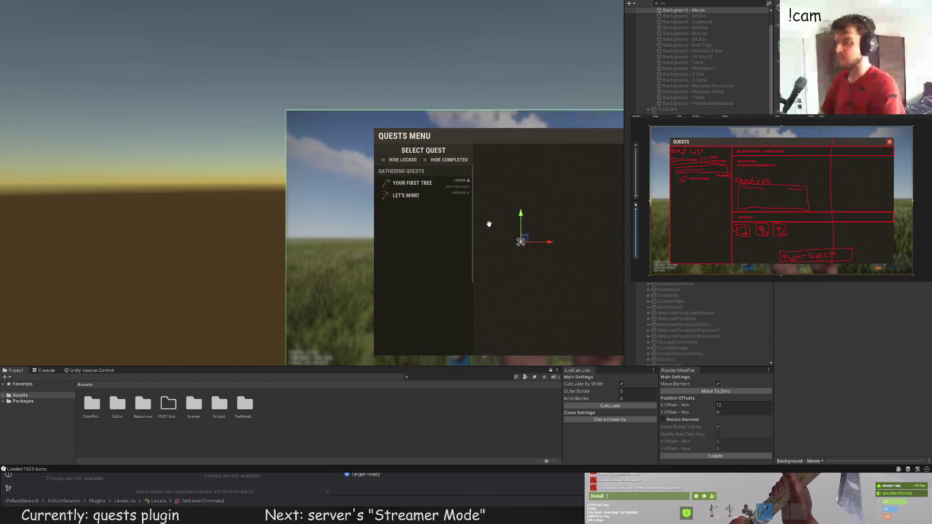
pyautogui.click(354, 189)
pyautogui.scroll(4, 351, 209)
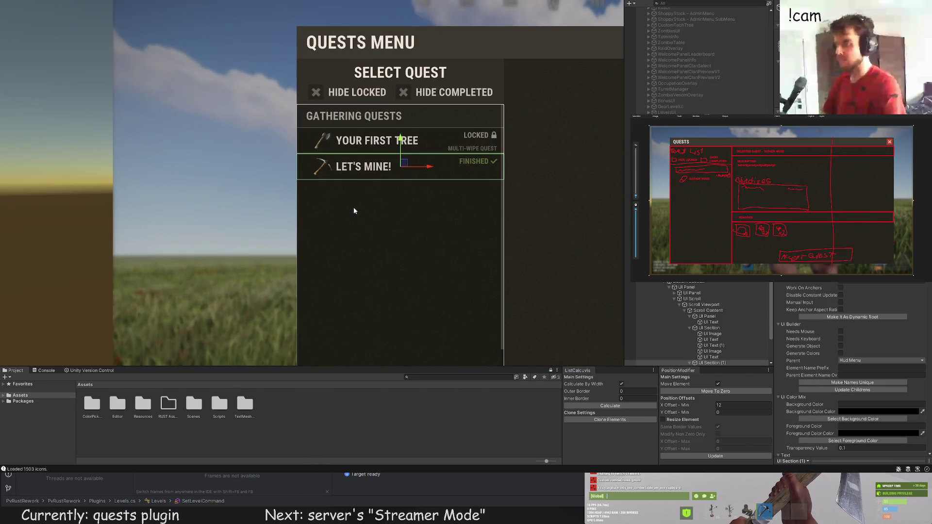
pyautogui.press('f')
pyautogui.scroll(5, 486, 199)
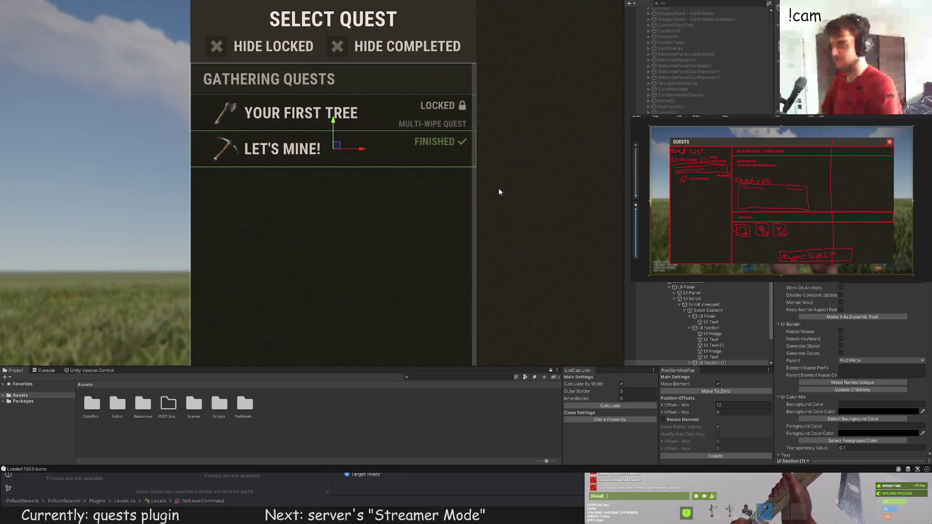
# Step: Duplicate the LET'S MINE! row and place the copy directly below the original
pyautogui.hotkey('ctrl', 'd')
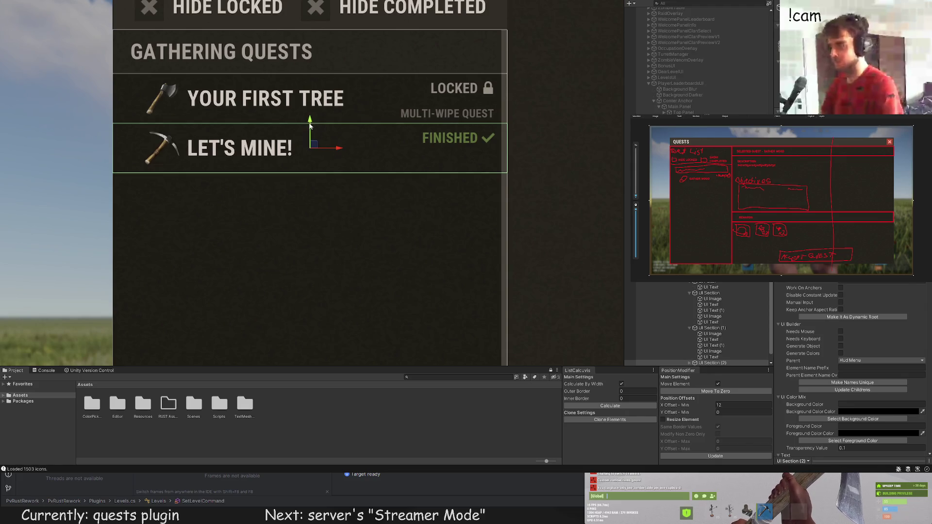
pyautogui.moveTo(310, 125); pyautogui.dragTo(304, 176)
pyautogui.click(713, 362)
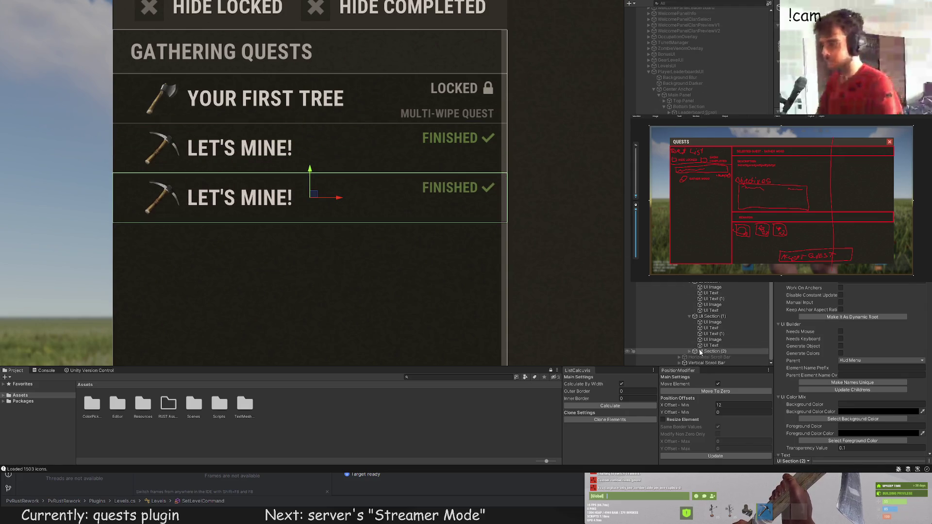
# Step: Set the copied row's icon shortname to wood so it shows a log image
pyautogui.scroll(-3, 716, 347)
pyautogui.click(713, 328)
pyautogui.scroll(-10, 855, 340)
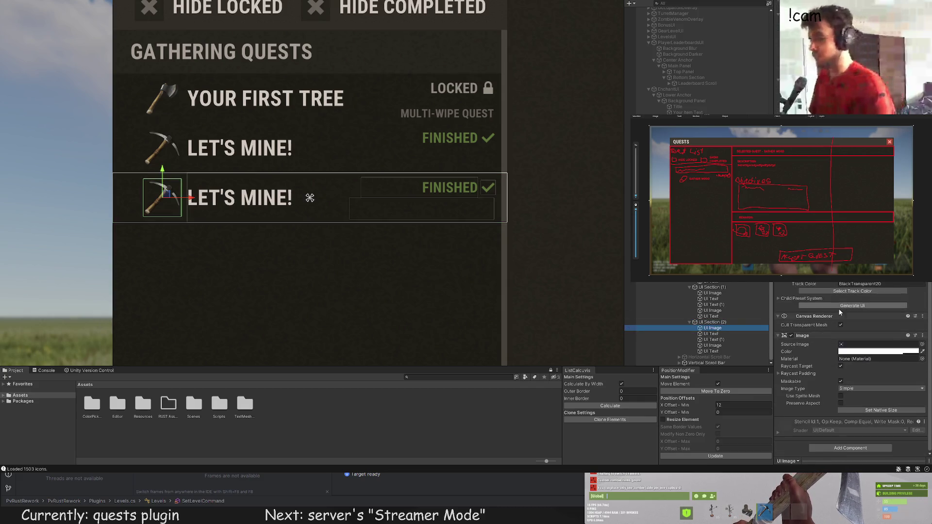
pyautogui.scroll(5, 835, 334)
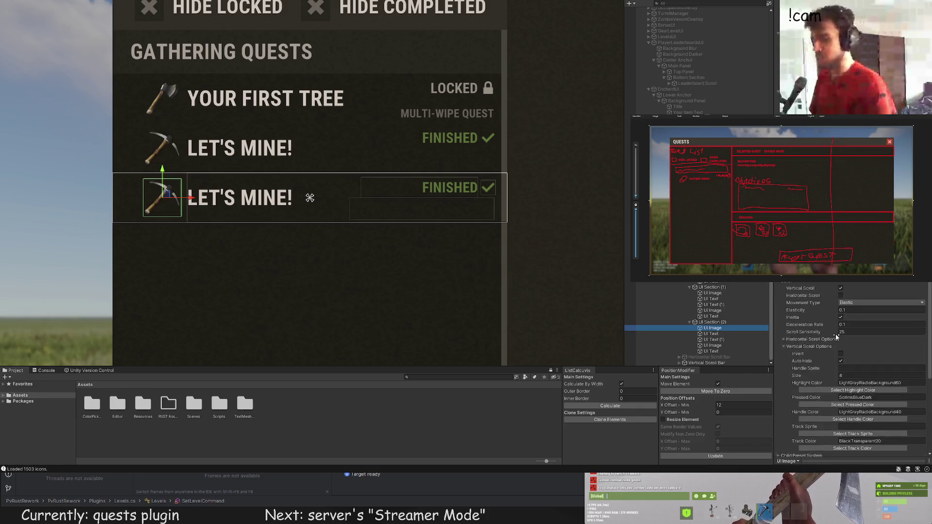
pyautogui.doubleClick(871, 354)
pyautogui.write('wood')
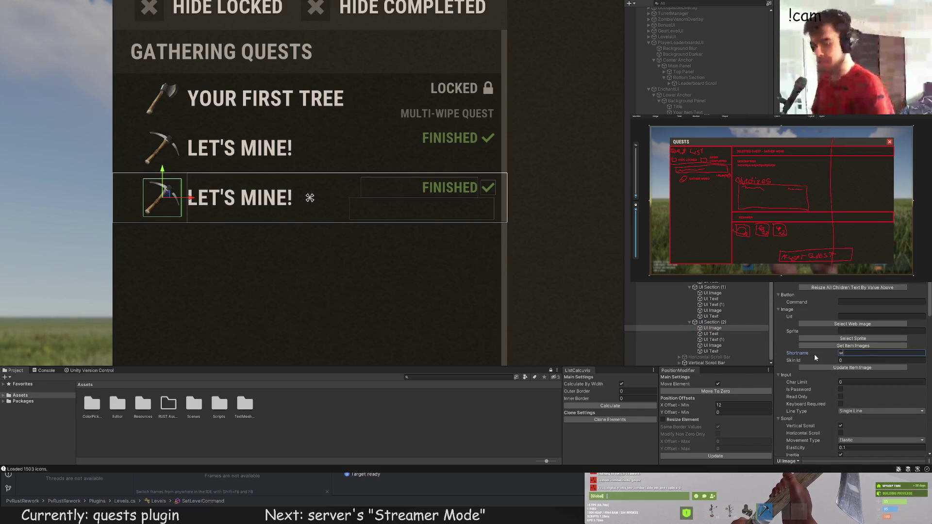
pyautogui.click(849, 367)
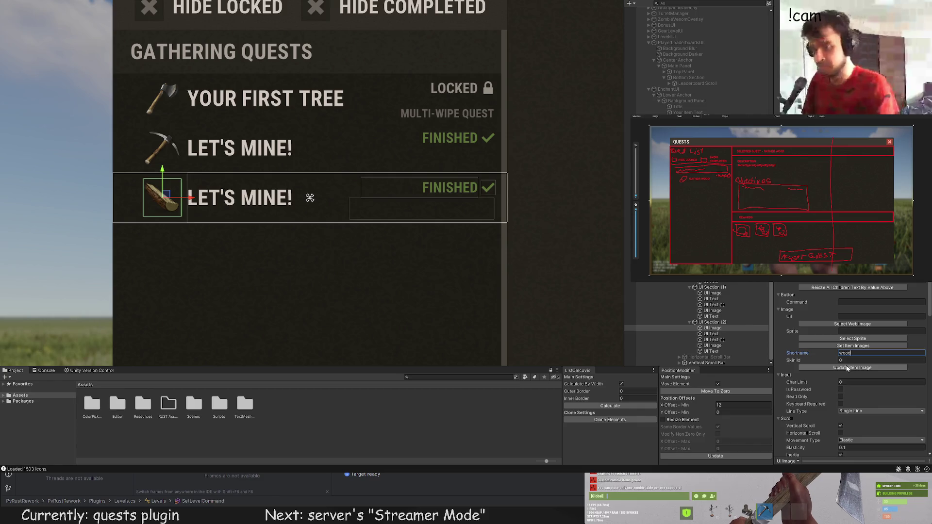
# Step: Change the third row's title to Wood Collector and its status to In Progress
pyautogui.click(711, 334)
pyautogui.scroll(-5, 811, 328)
pyautogui.scroll(-10, 817, 324)
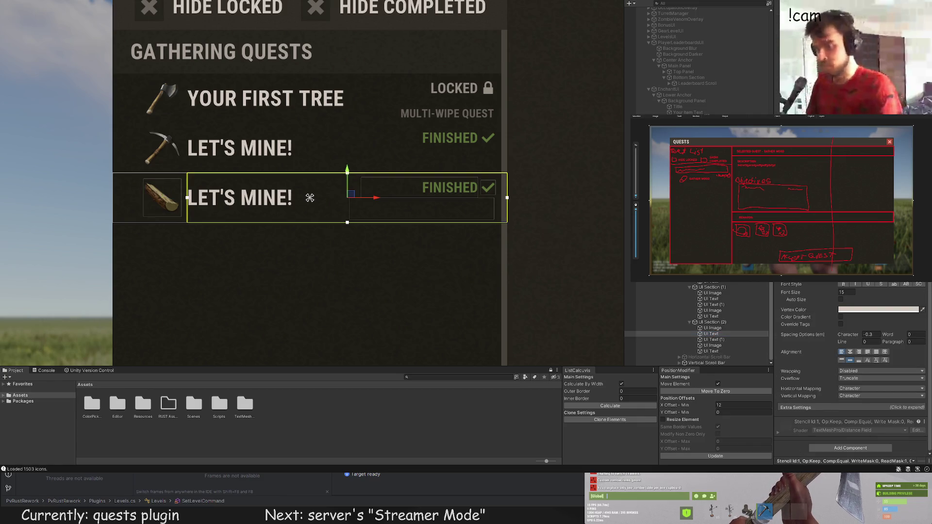
pyautogui.write('Wood Collector')
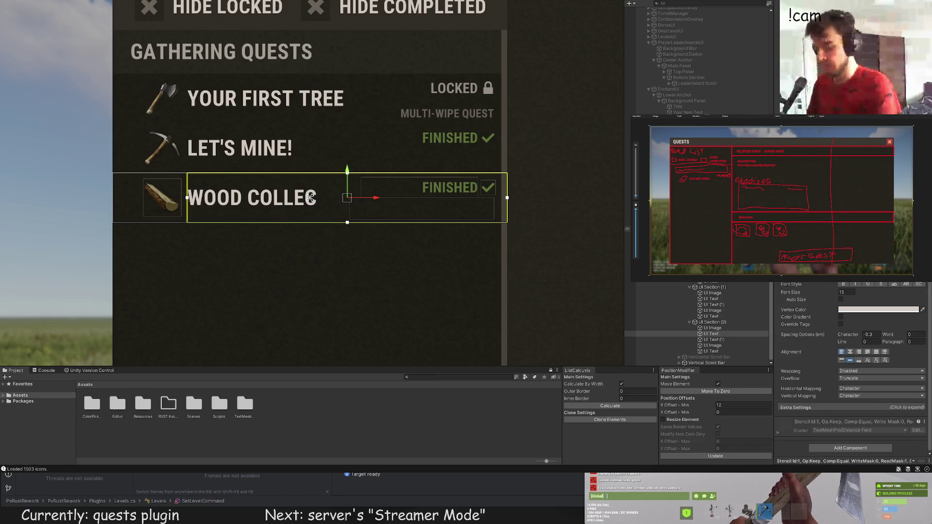
pyautogui.click(714, 340)
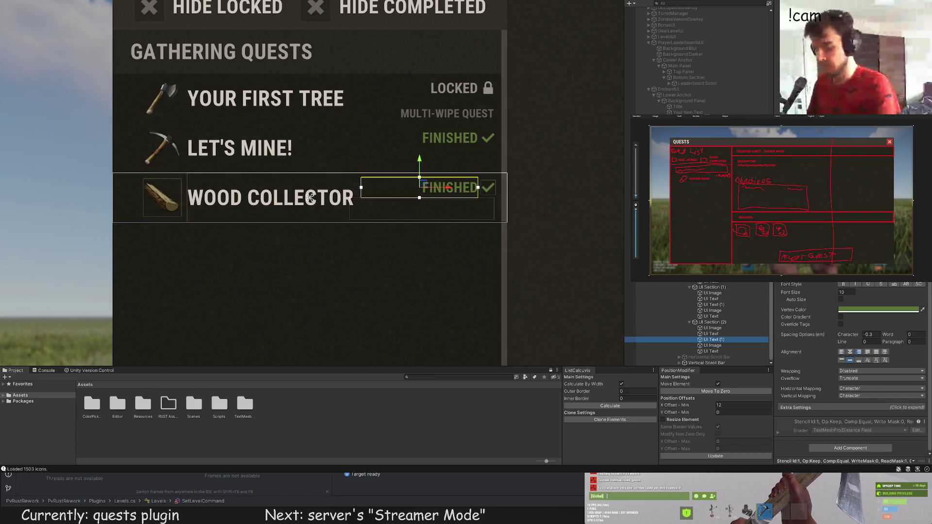
pyautogui.write('In Progress')
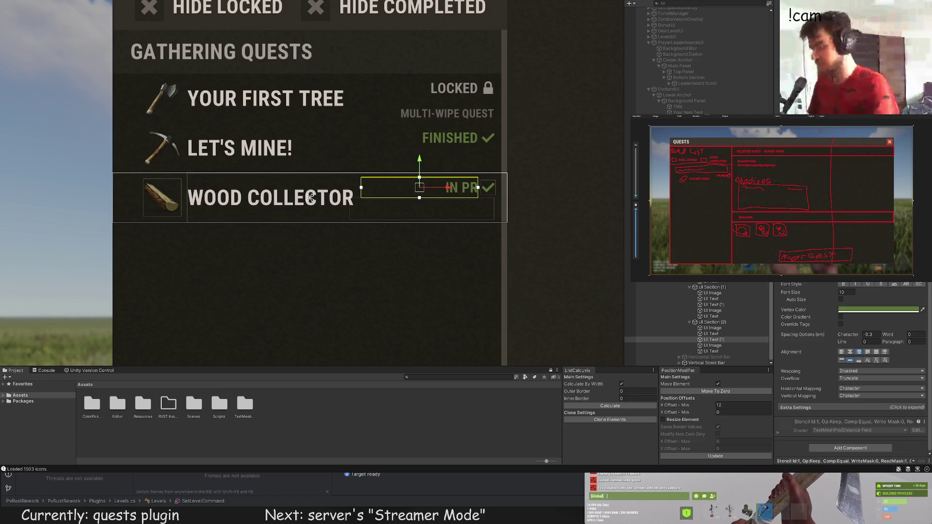
pyautogui.scroll(10, 852, 369)
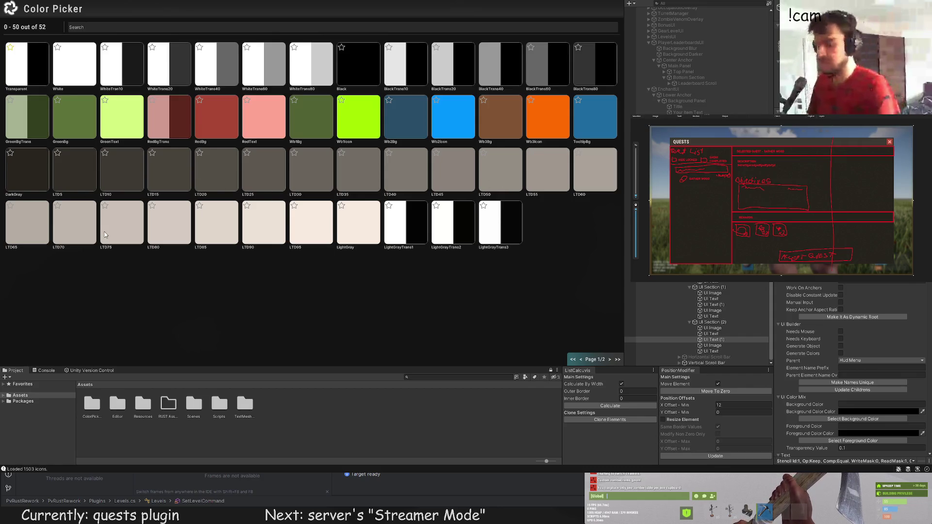
# Step: Colour the IN PROGRESS status label with the light grey LTD70 swatch
pyautogui.click(74, 226)
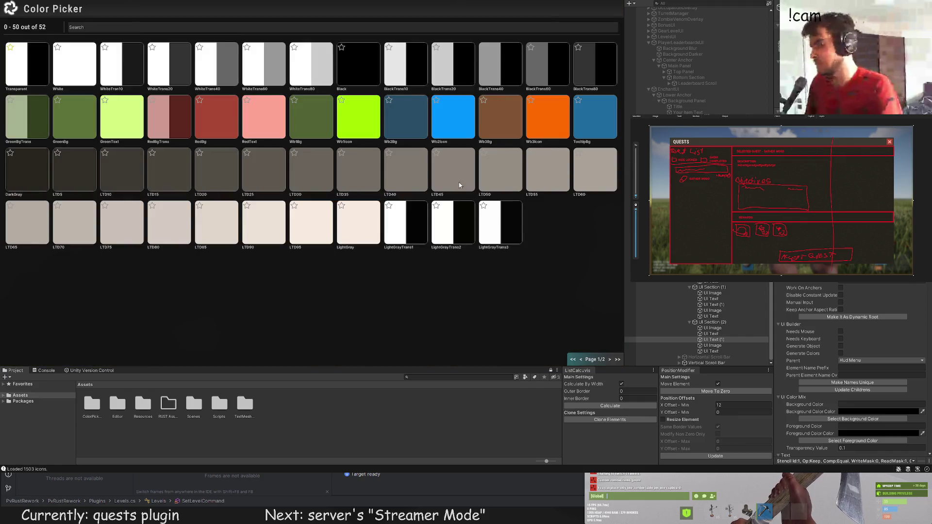
pyautogui.click(611, 164)
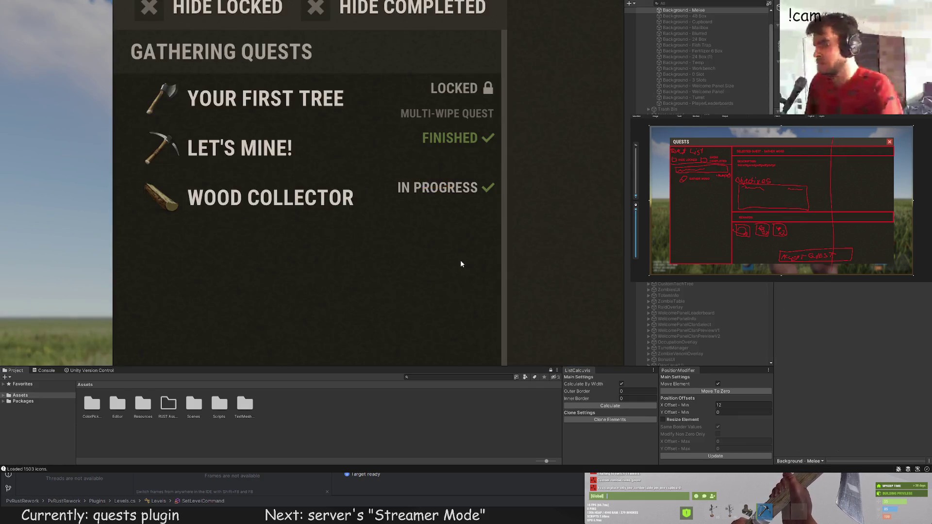
pyautogui.scroll(-3, 461, 263)
pyautogui.click(433, 208)
pyautogui.scroll(2, 495, 252)
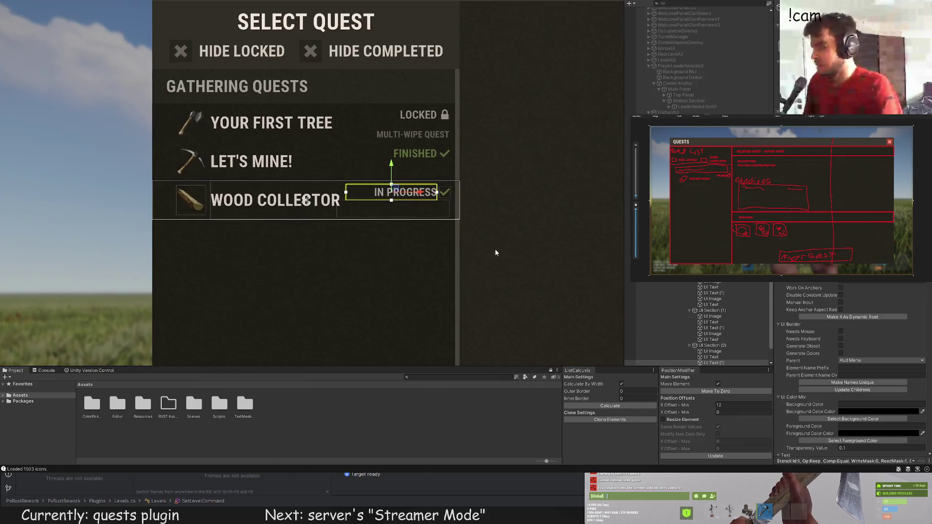
pyautogui.scroll(-2, 720, 347)
# Step: Give the status checkmark image the LTD65 swatch colour
pyautogui.click(720, 345)
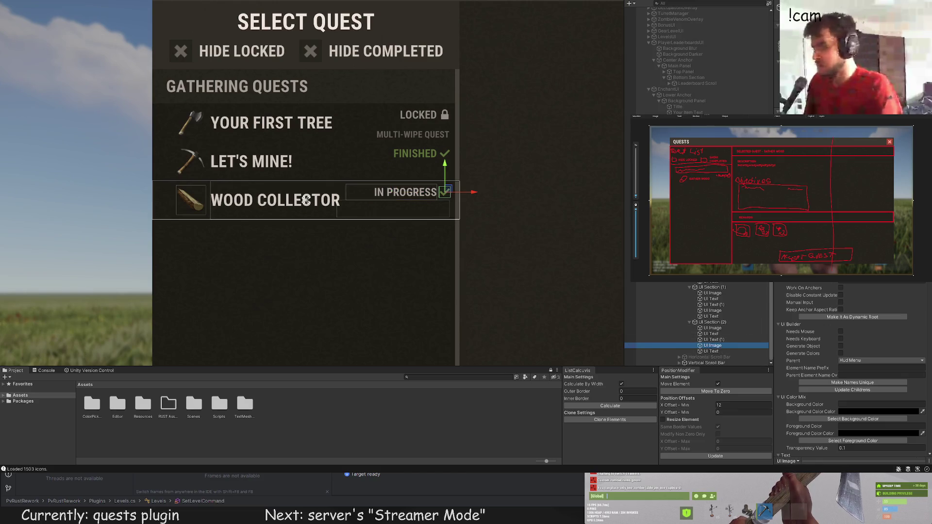
pyautogui.scroll(-5, 811, 293)
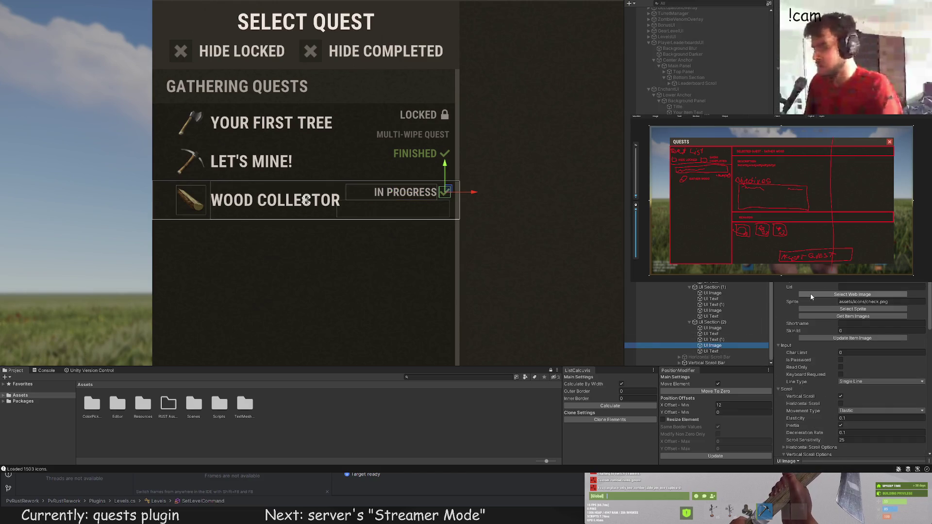
pyautogui.scroll(5, 811, 294)
pyautogui.click(305, 199)
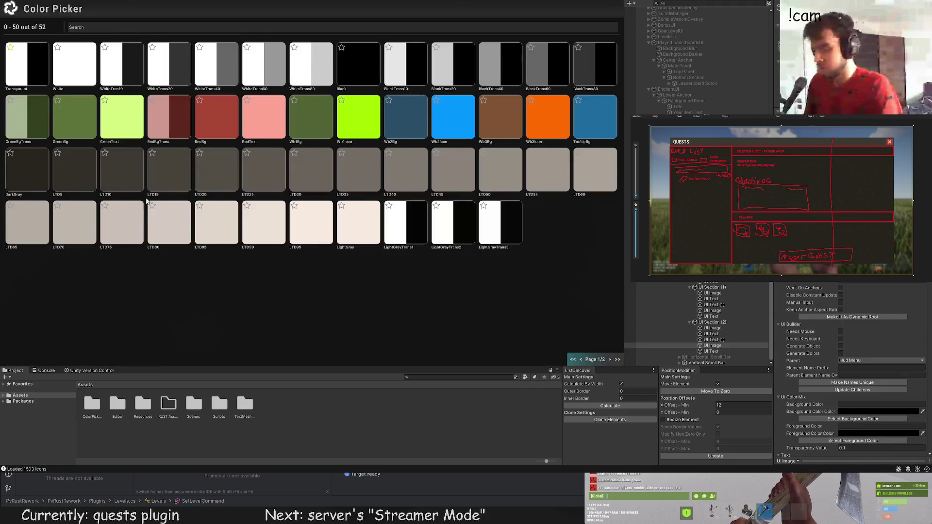
pyautogui.click(39, 225)
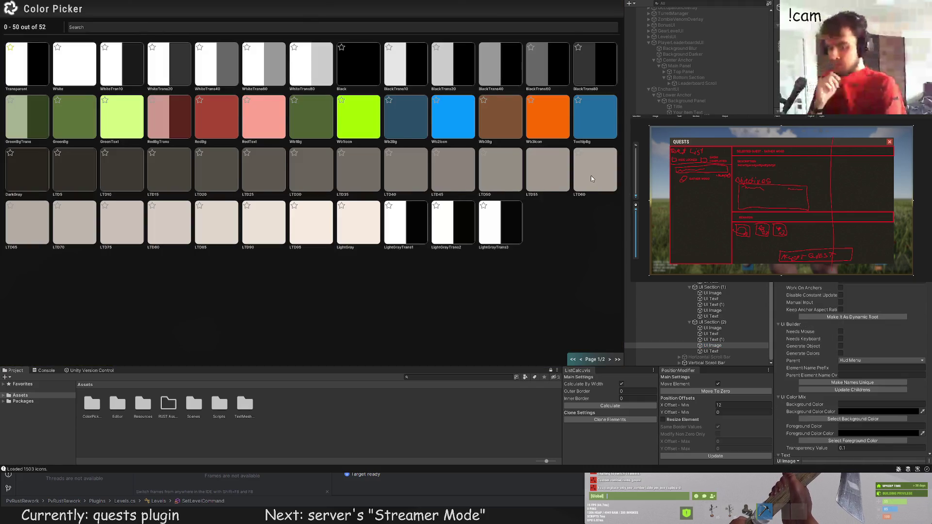
pyautogui.click(590, 175)
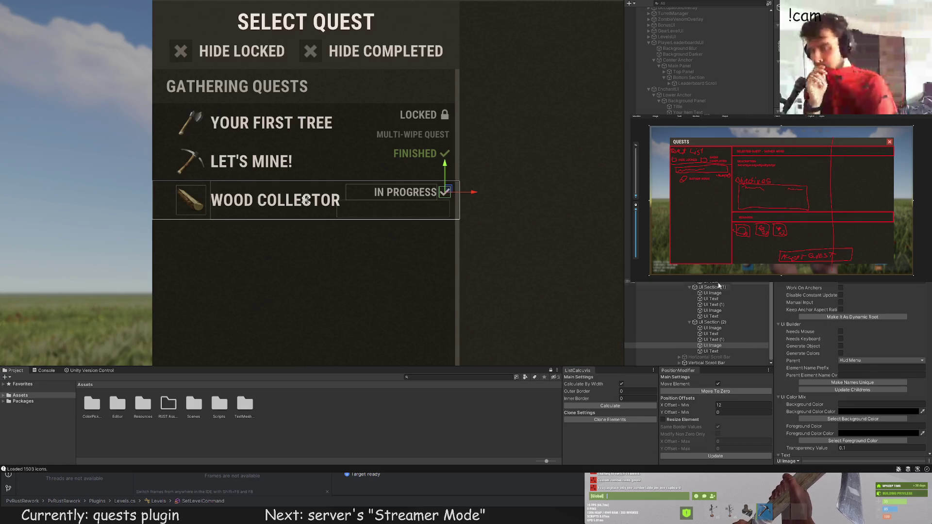
pyautogui.scroll(-10, 863, 333)
pyautogui.click(862, 332)
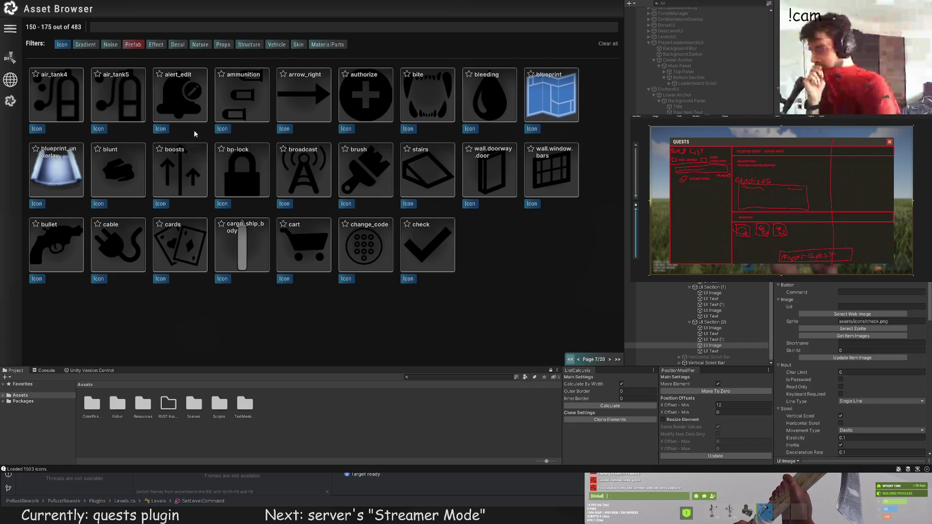
# Step: Page through the Asset Browser icons and assign the tools icon to the IN PROGRESS status
pyautogui.click(610, 360)
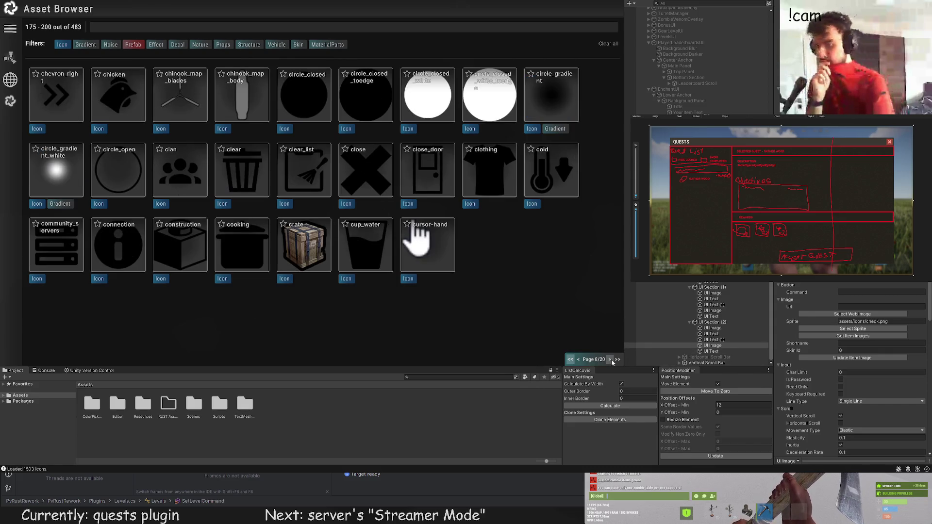
pyautogui.click(611, 361)
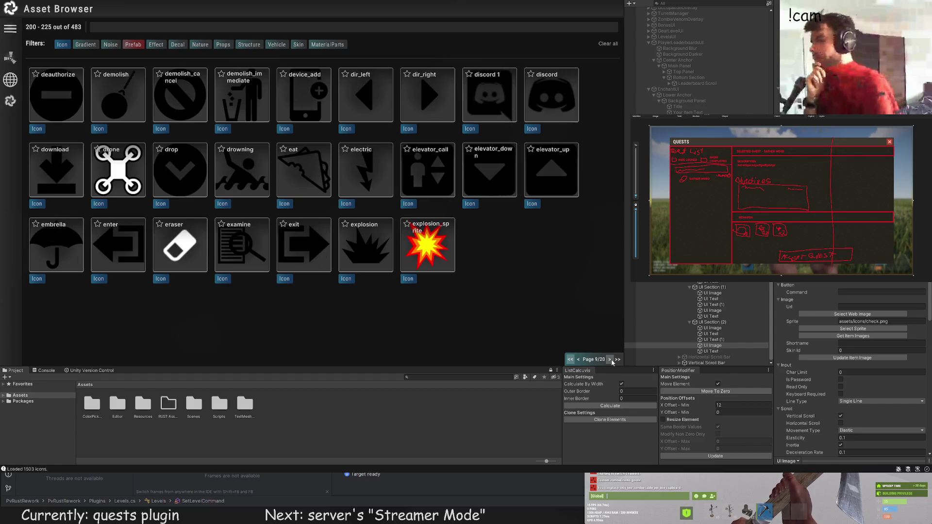
pyautogui.click(611, 361)
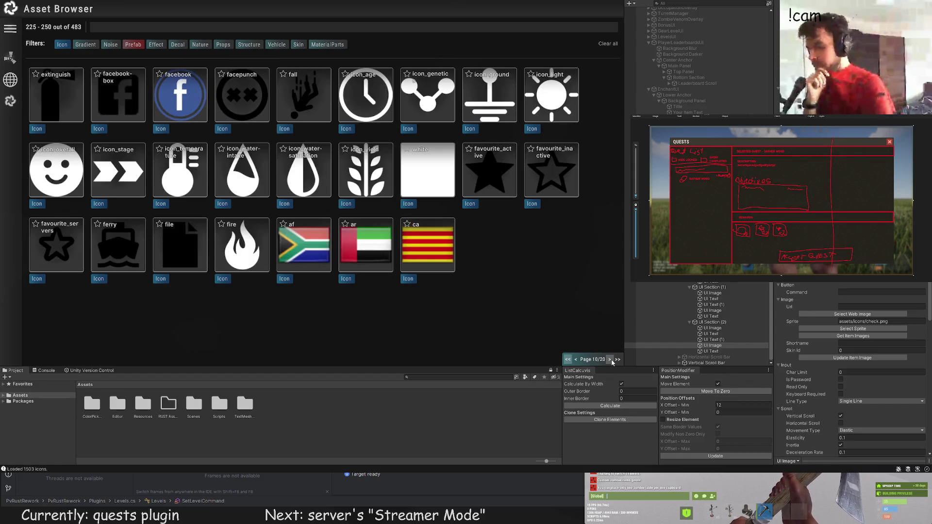
pyautogui.click(611, 360)
pyautogui.click(611, 361)
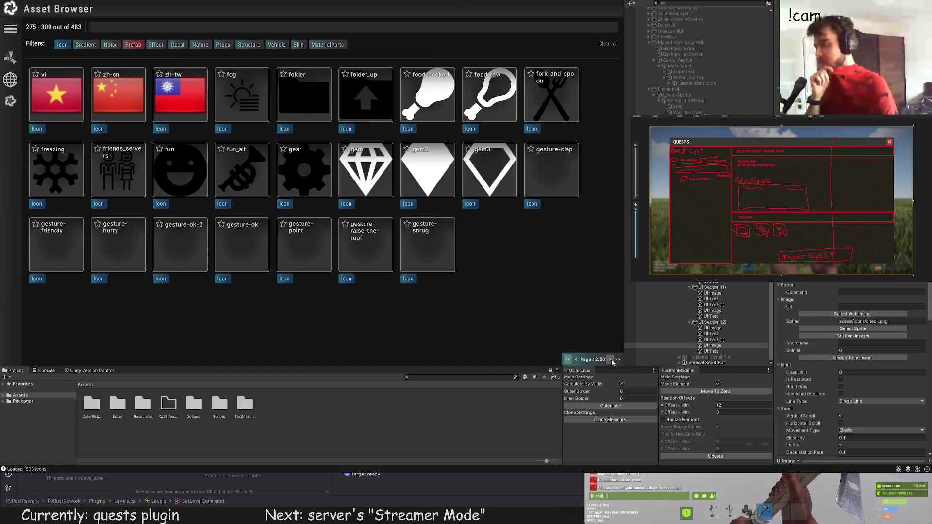
pyautogui.click(611, 360)
pyautogui.click(611, 360)
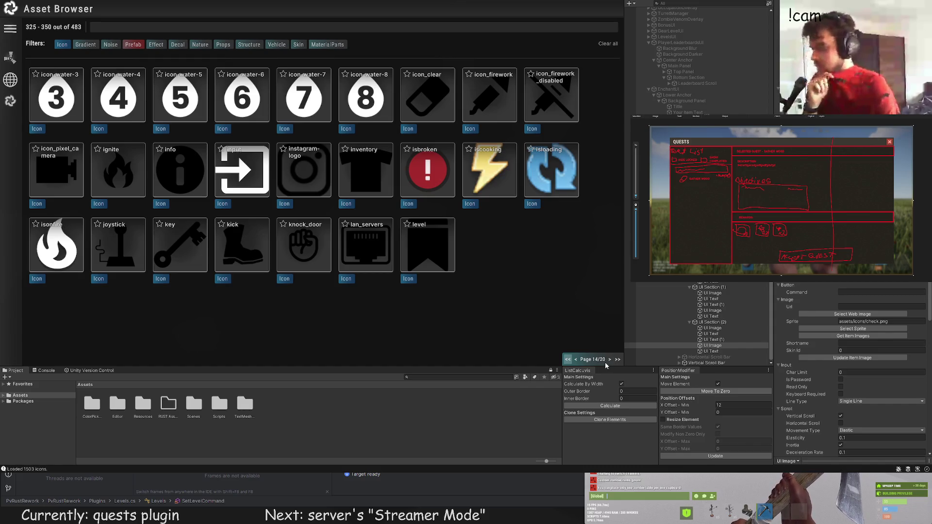
pyautogui.click(609, 360)
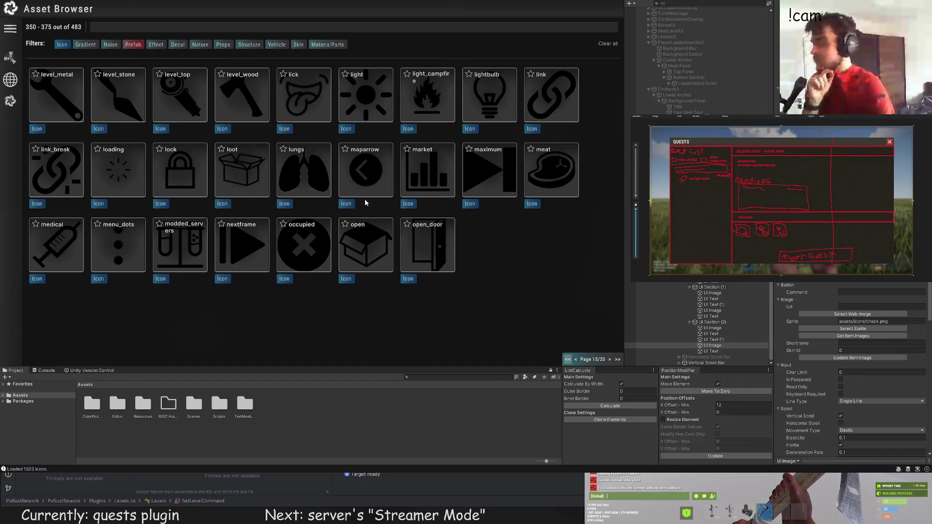
pyautogui.click(611, 360)
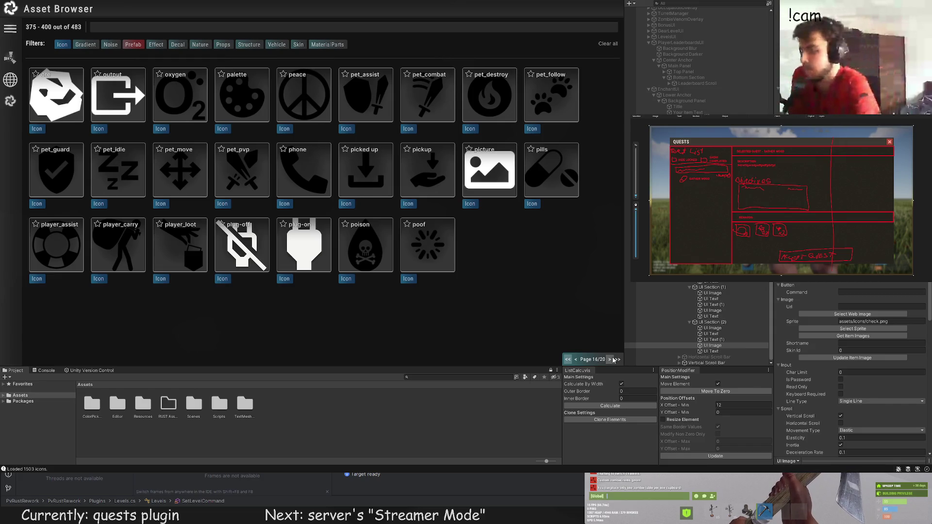
pyautogui.click(614, 360)
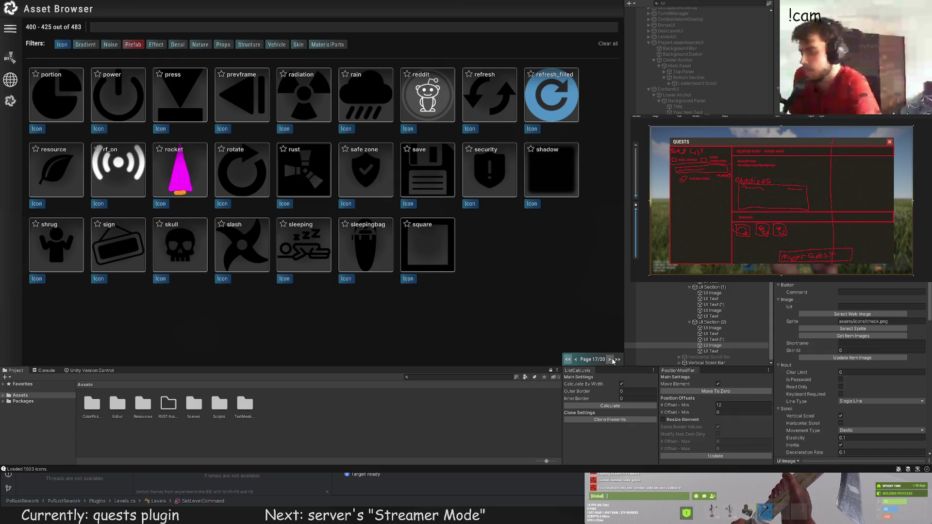
pyautogui.click(614, 360)
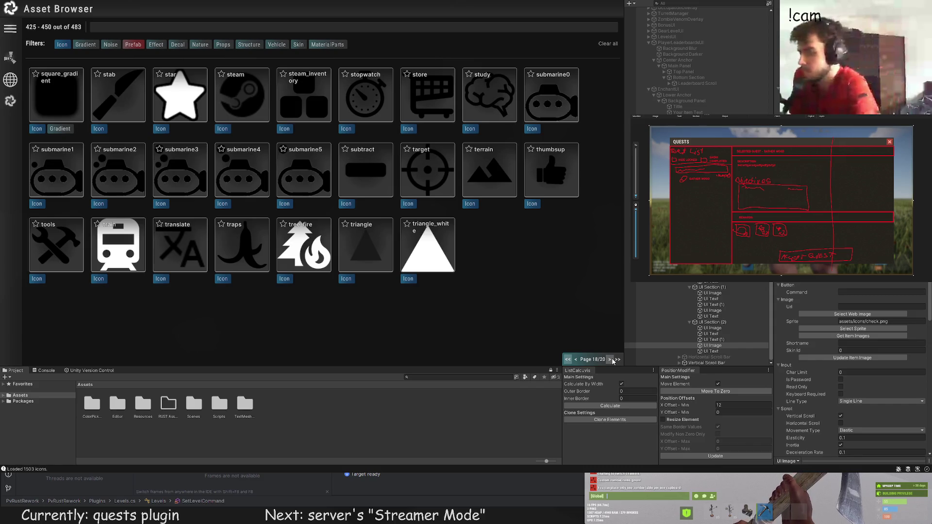
pyautogui.click(613, 360)
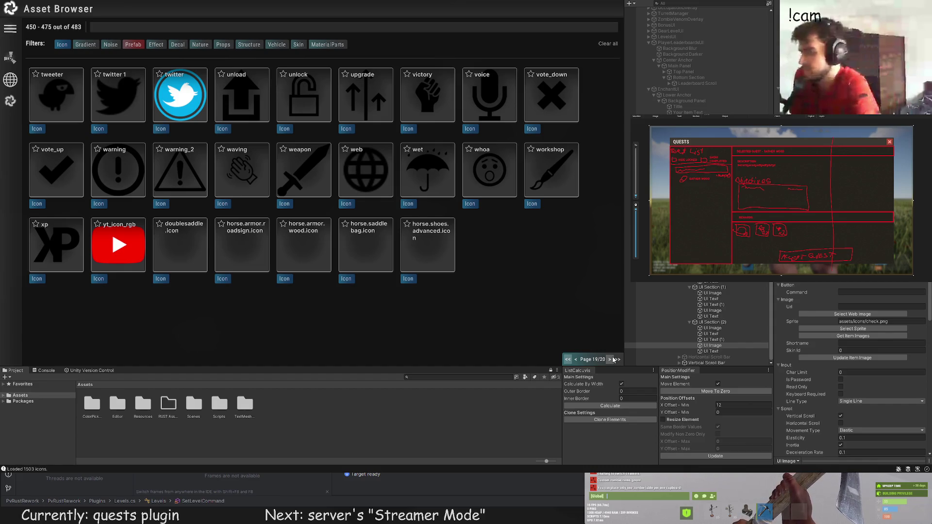
pyautogui.click(613, 360)
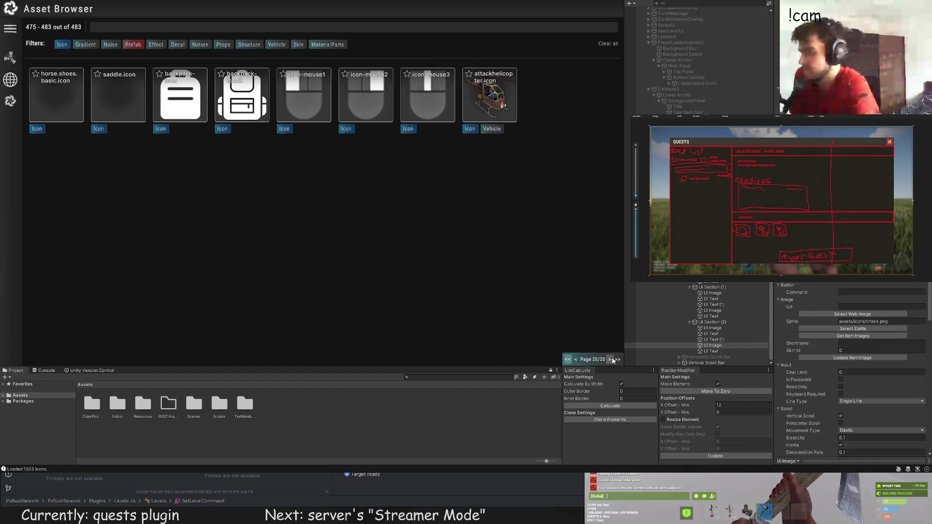
pyautogui.click(577, 360)
pyautogui.click(577, 360)
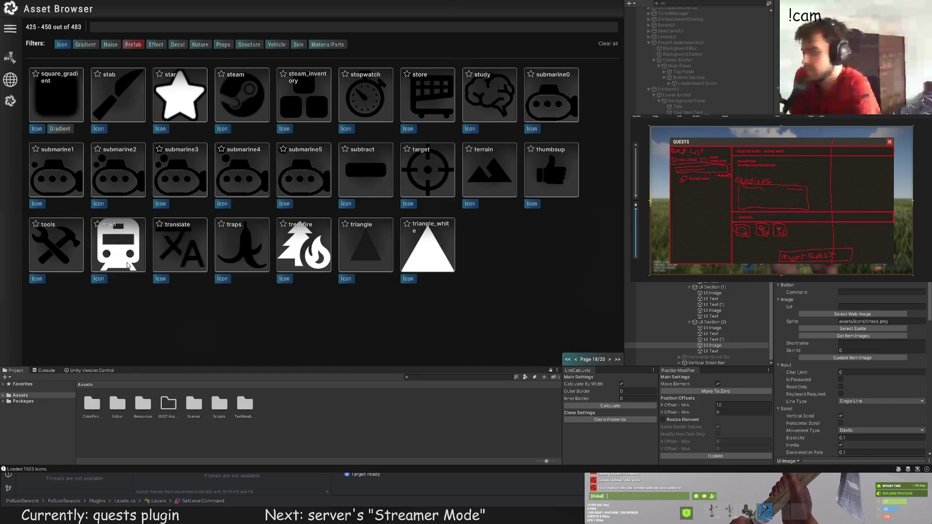
pyautogui.click(68, 238)
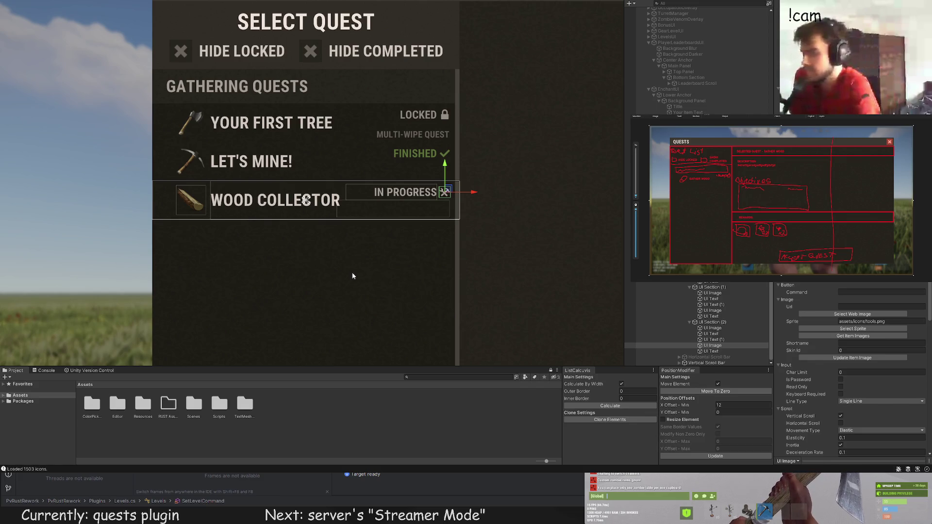
# Step: Enlarge the tools icon beside IN PROGRESS from 10 to 11 units
pyautogui.click(352, 273)
pyautogui.scroll(5, 354, 277)
pyautogui.scroll(3, 355, 266)
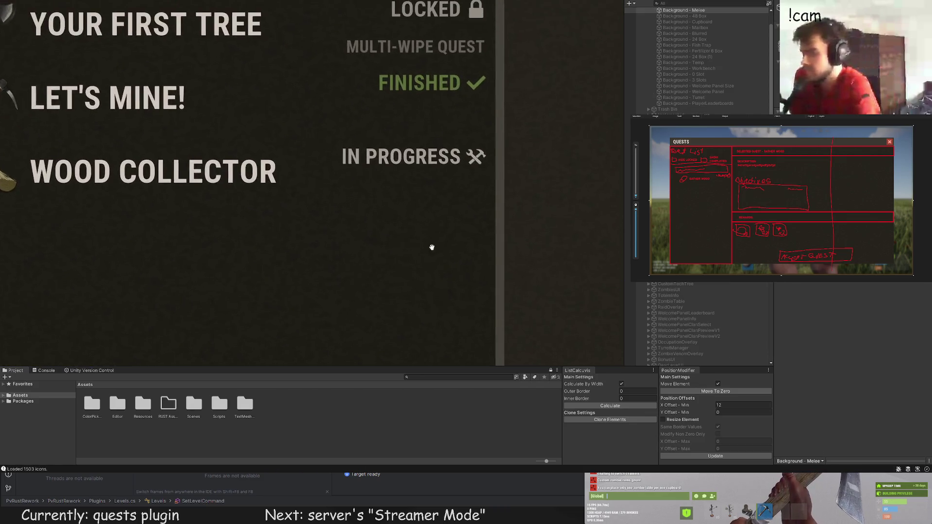
pyautogui.click(445, 169)
pyautogui.scroll(3, 451, 170)
pyautogui.moveTo(462, 151); pyautogui.dragTo(465, 149)
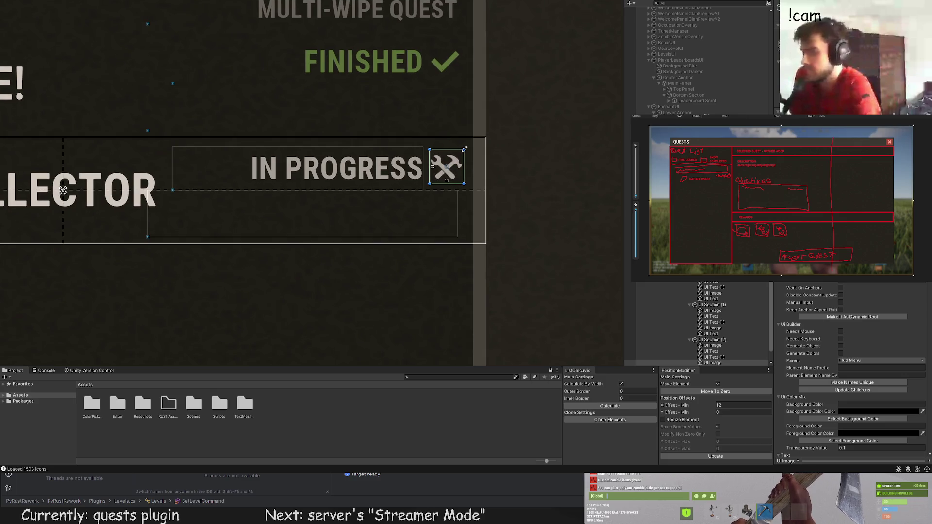
# Step: Recheck the resized tools icon and bring the Quests Menu back into view
pyautogui.click(525, 156)
pyautogui.scroll(-6, 523, 204)
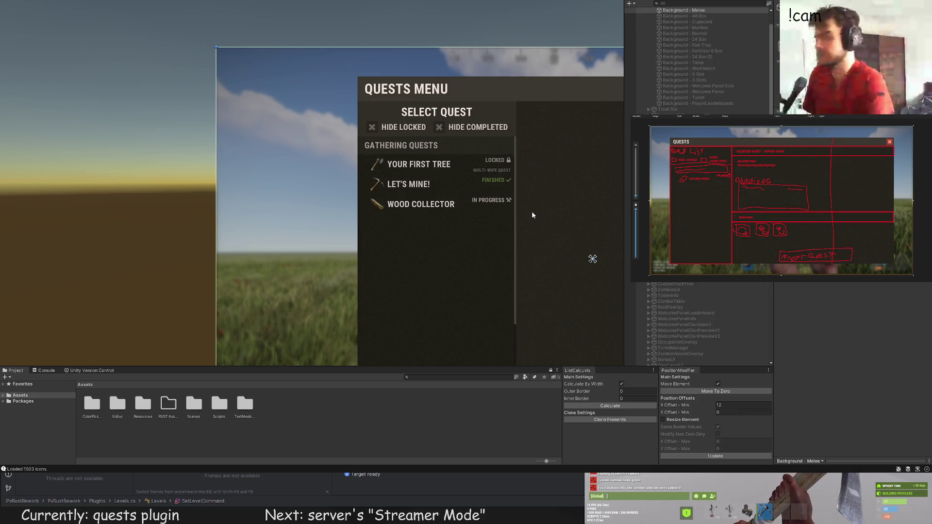
pyautogui.click(509, 200)
pyautogui.scroll(6, 505, 204)
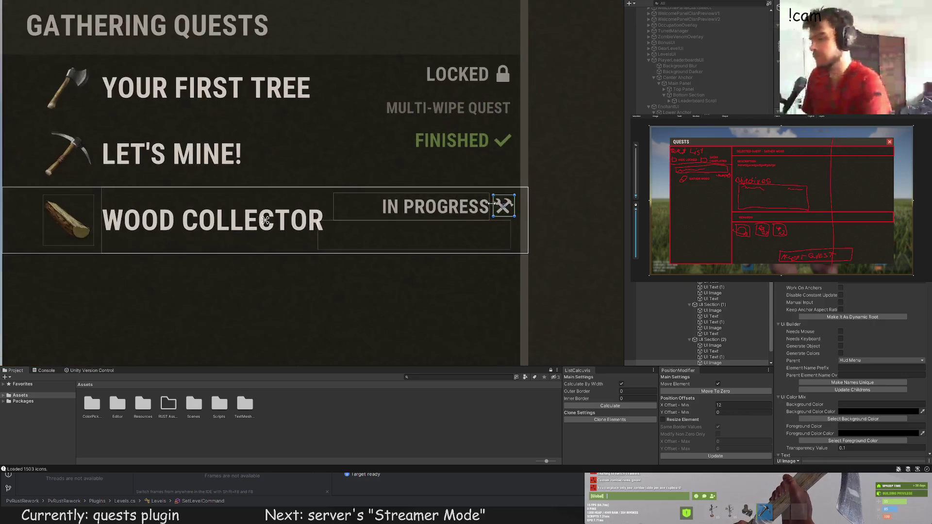
pyautogui.click(560, 211)
pyautogui.scroll(-6, 559, 211)
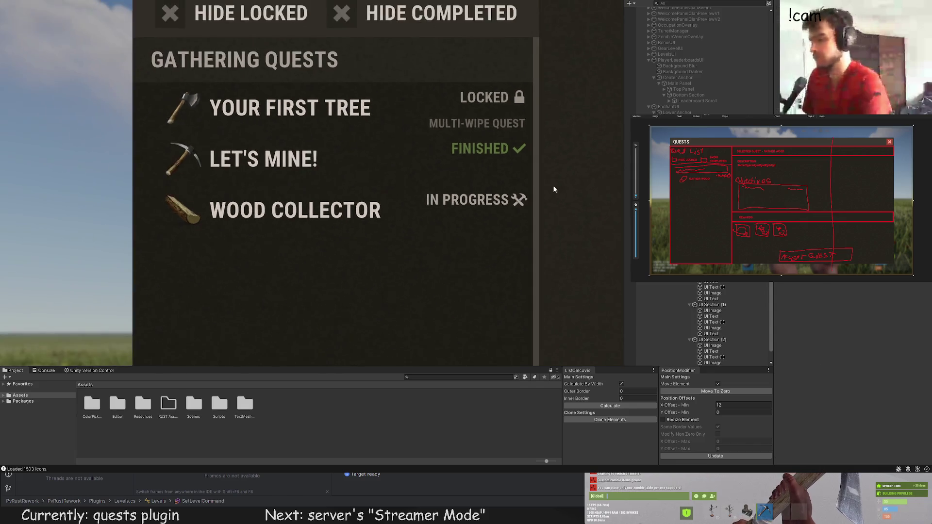
pyautogui.scroll(-3, 560, 211)
pyautogui.click(565, 211)
pyautogui.scroll(6, 428, 177)
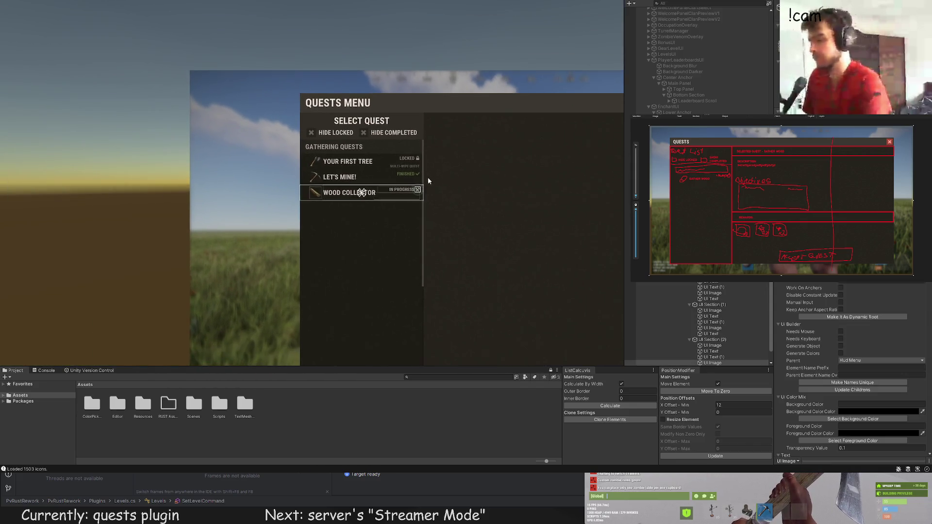
pyautogui.scroll(3, 423, 190)
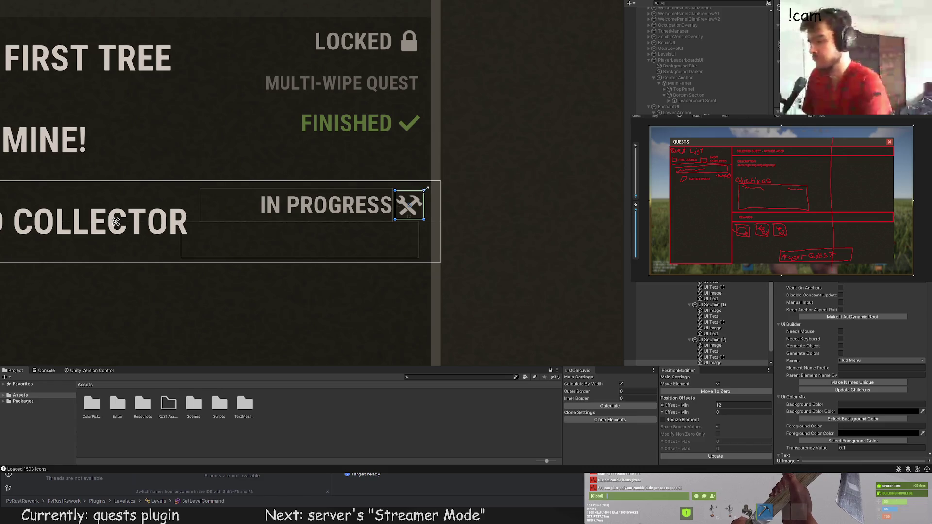
pyautogui.click(509, 164)
pyautogui.scroll(-6, 508, 206)
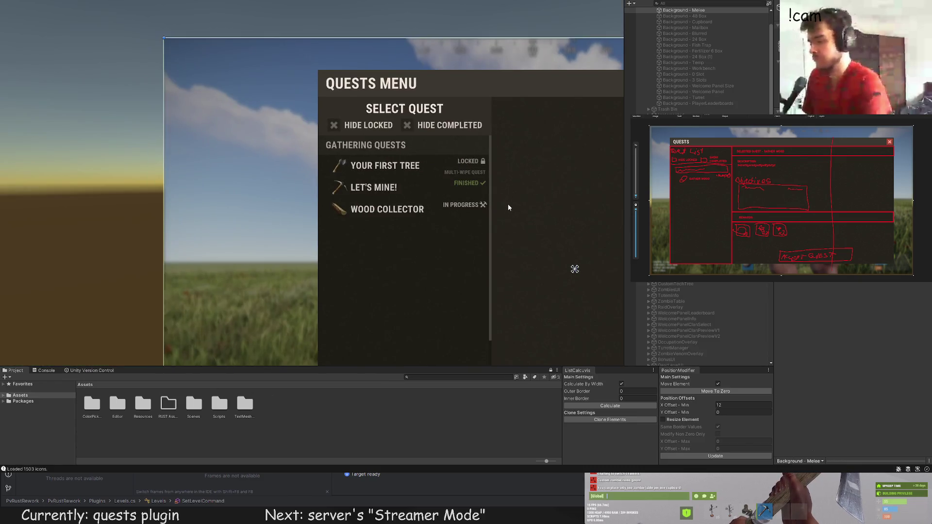
pyautogui.hotkey('ctrl', 'z')
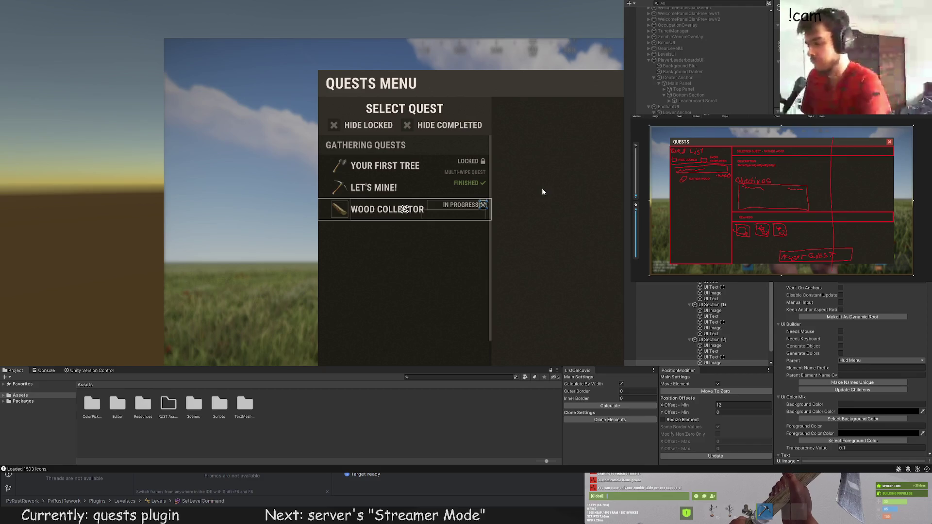
pyautogui.click(542, 188)
pyautogui.scroll(-5, 541, 194)
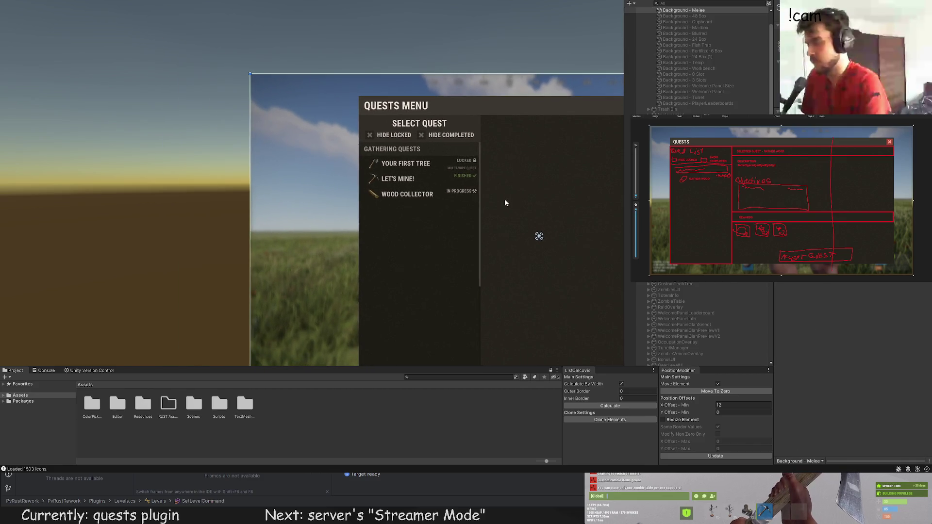
pyautogui.moveTo(502, 191); pyautogui.dragTo(523, 191)
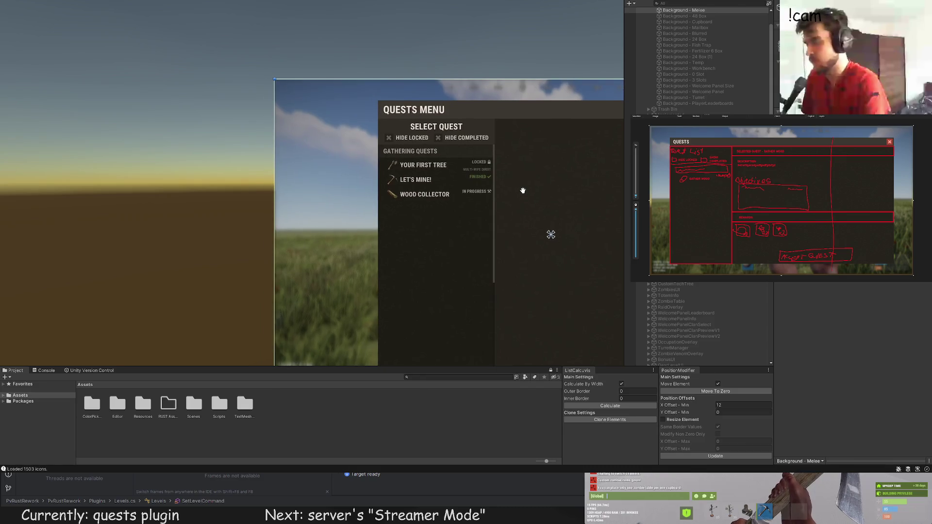
pyautogui.scroll(10, 511, 197)
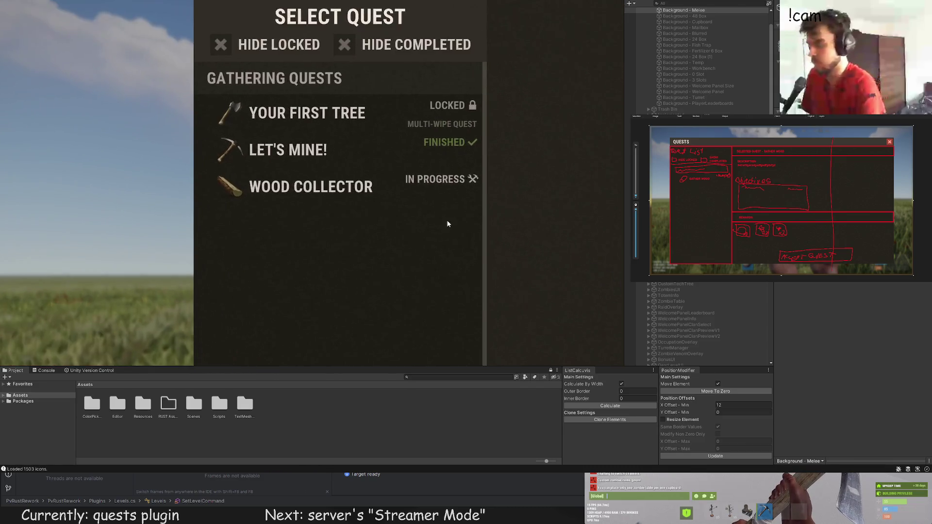
pyautogui.scroll(-3, 422, 207)
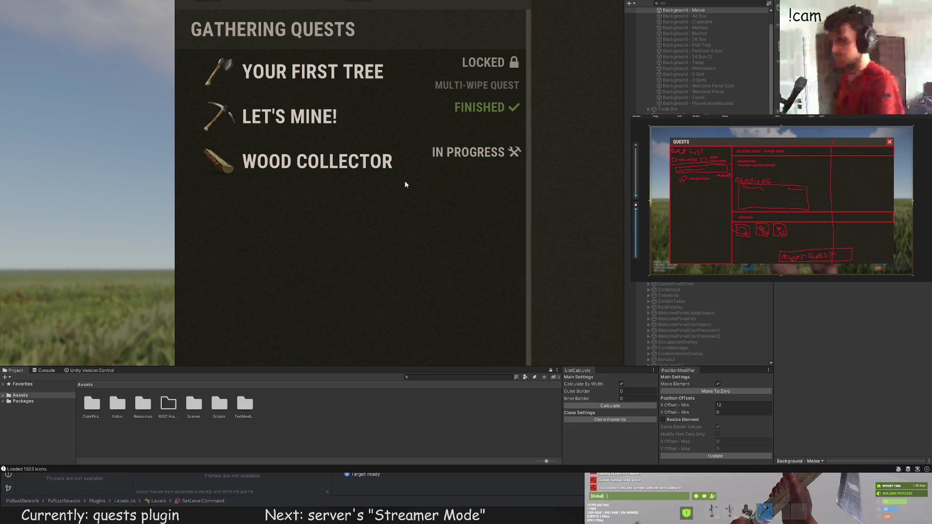
pyautogui.scroll(-10, 685, 298)
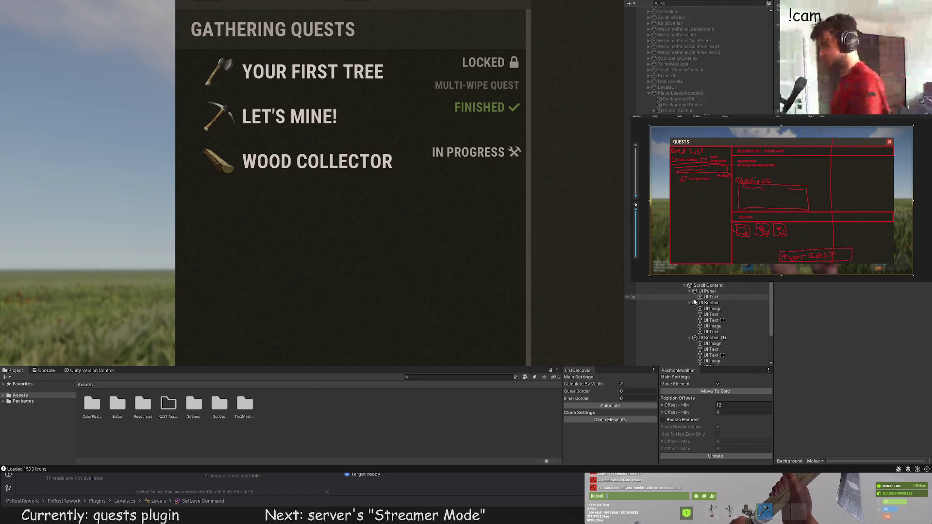
pyautogui.click(709, 303)
pyautogui.doubleClick(709, 316)
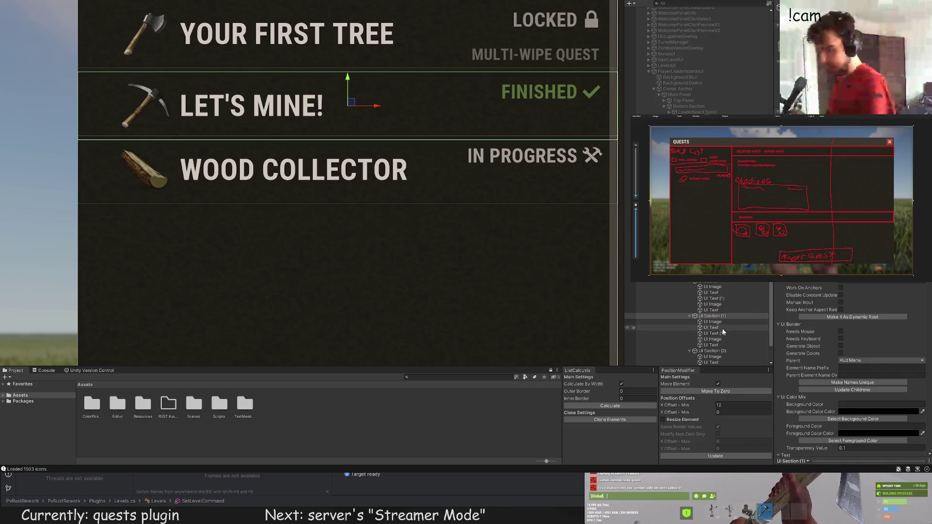
pyautogui.click(714, 351)
pyautogui.scroll(-5, 398, 151)
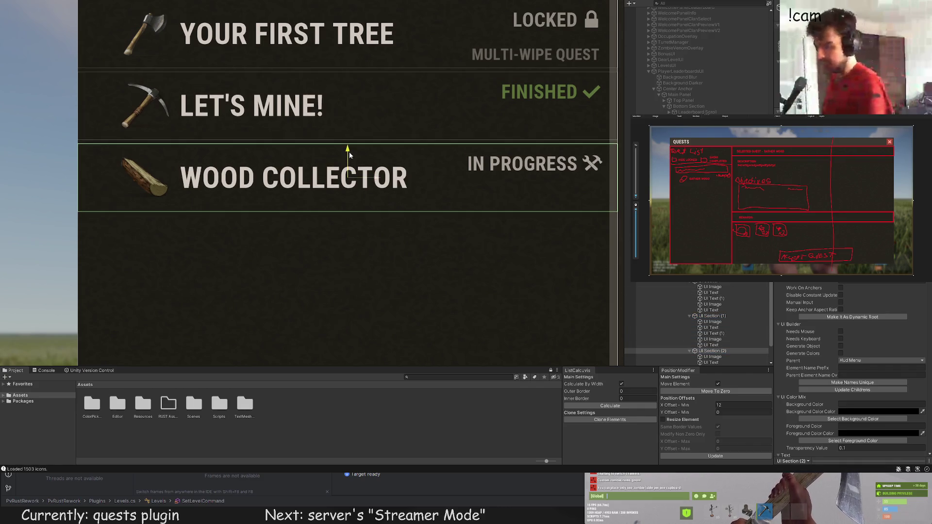
pyautogui.click(363, 127)
pyautogui.scroll(-5, 358, 141)
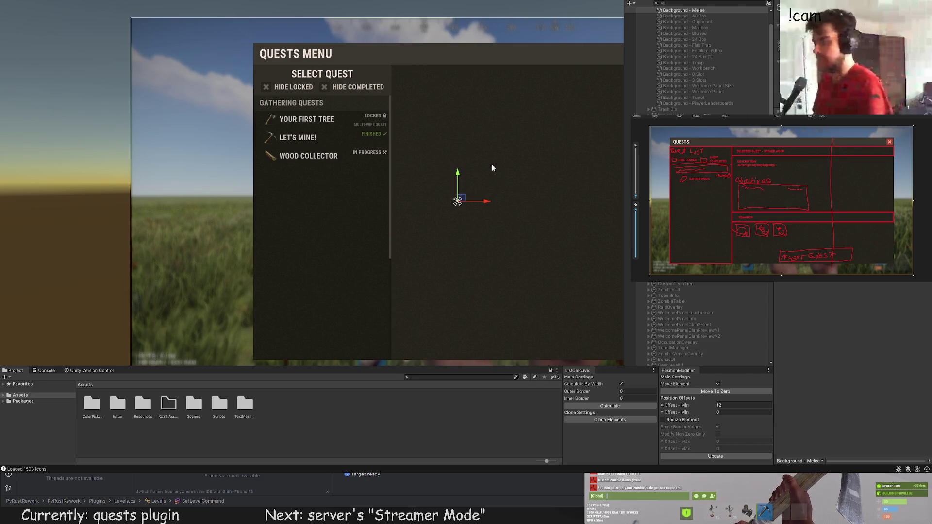
pyautogui.scroll(-6, 485, 173)
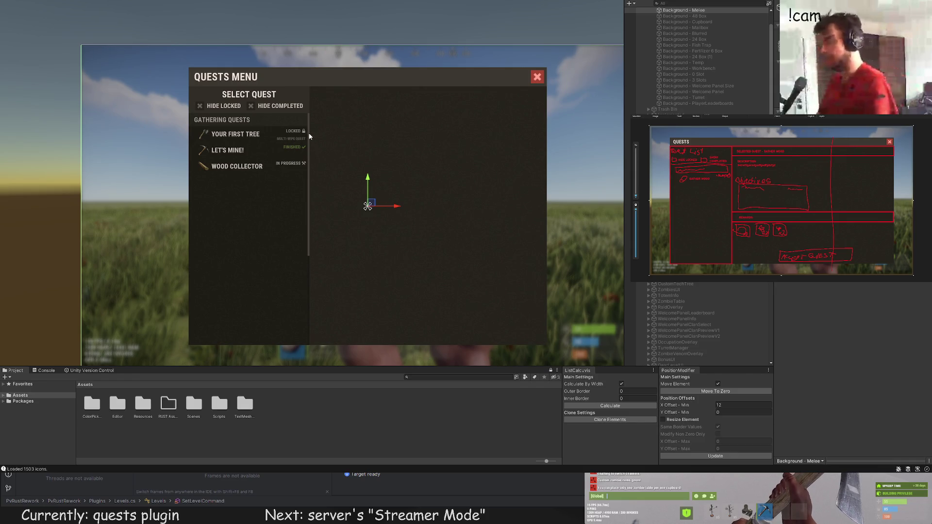
pyautogui.scroll(5, 273, 161)
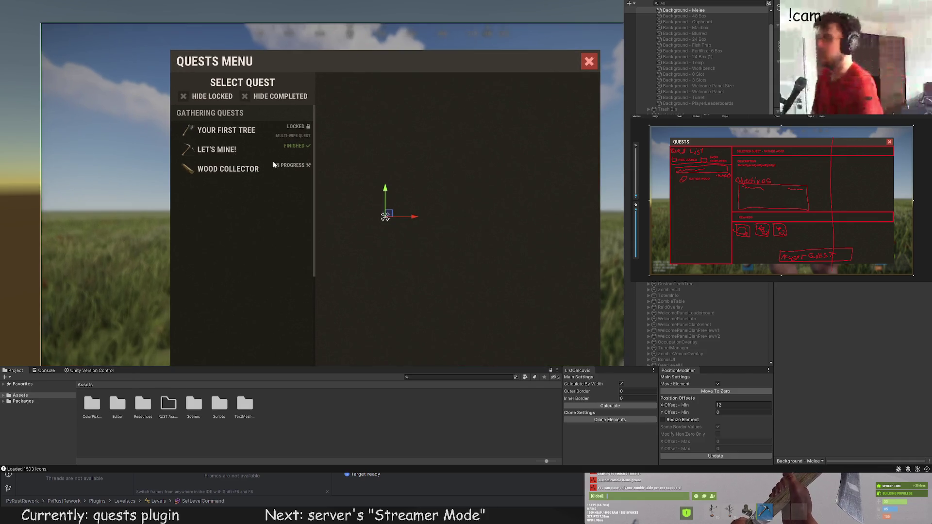
pyautogui.moveTo(321, 176); pyautogui.dragTo(339, 162)
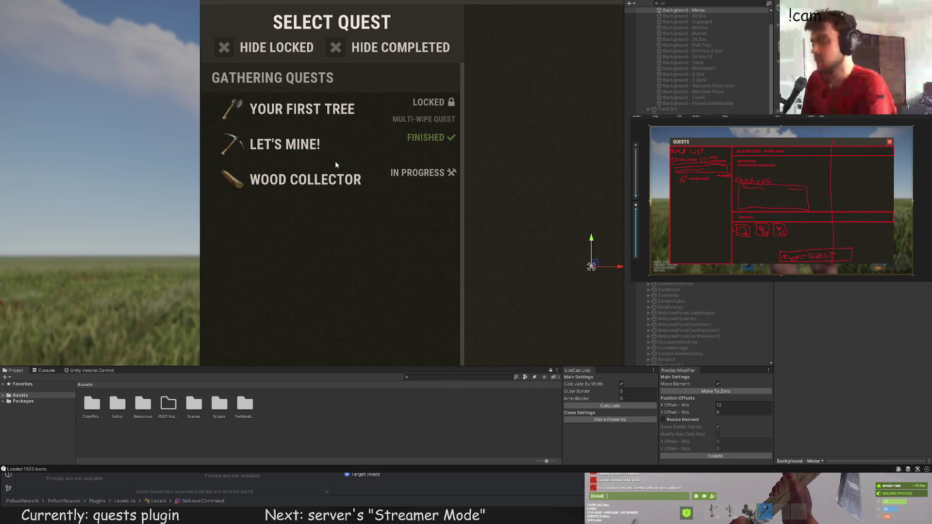
pyautogui.click(335, 161)
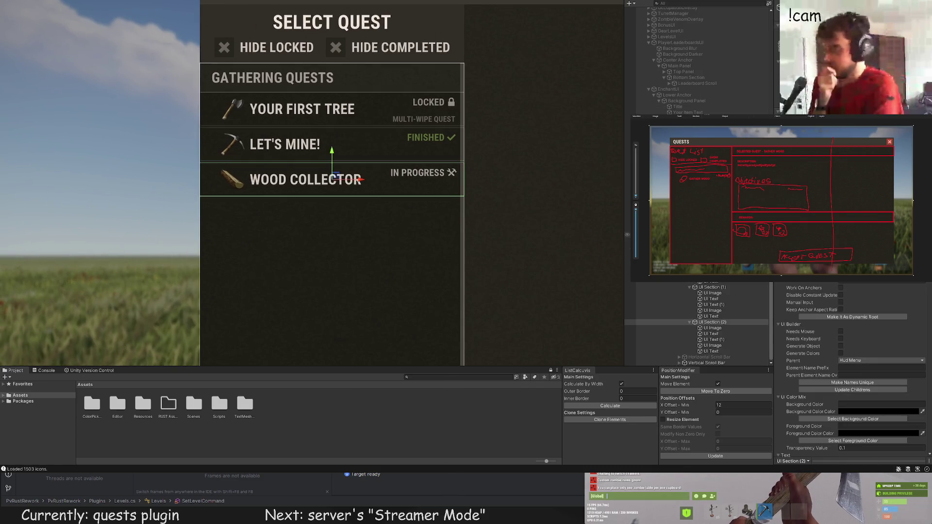
pyautogui.click(335, 78)
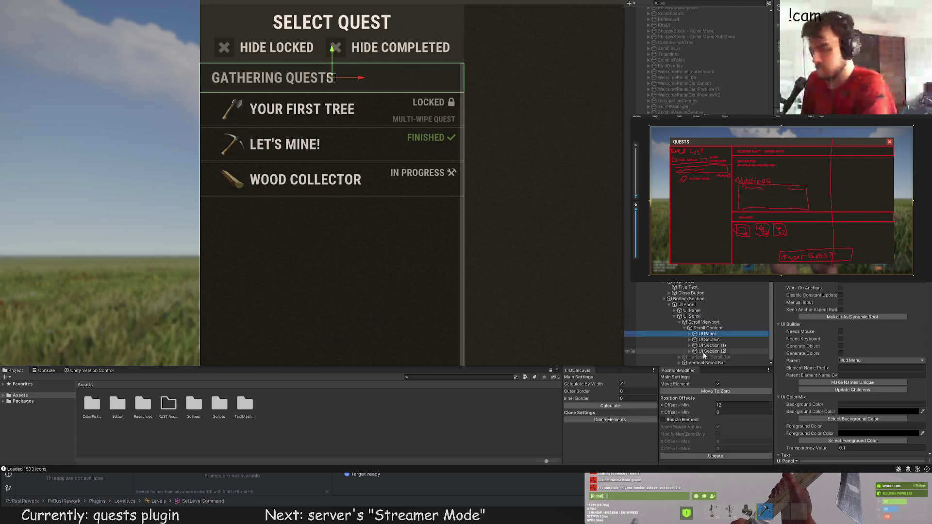
# Step: Duplicate the Gathering Quests section so a second copy sits below the first
pyautogui.hotkey('ctrl', 'd')
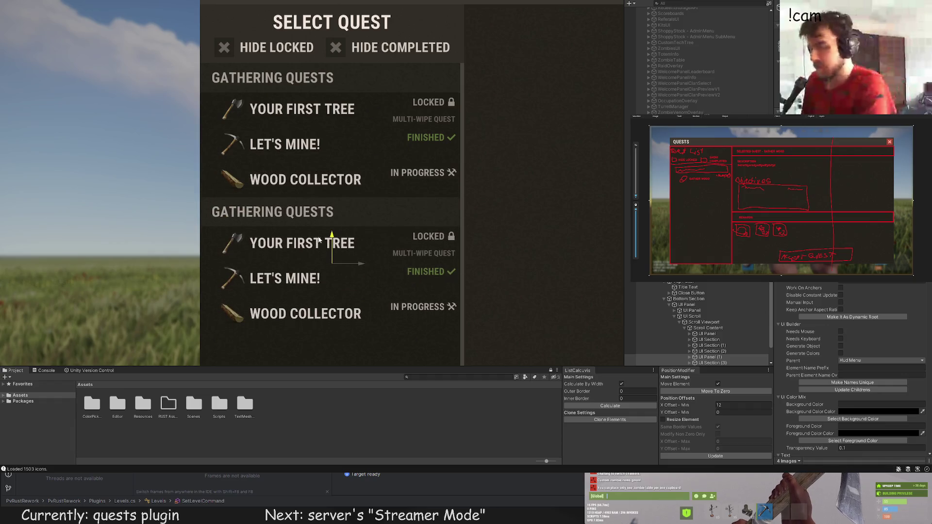
pyautogui.click(323, 180)
pyautogui.scroll(5, 321, 204)
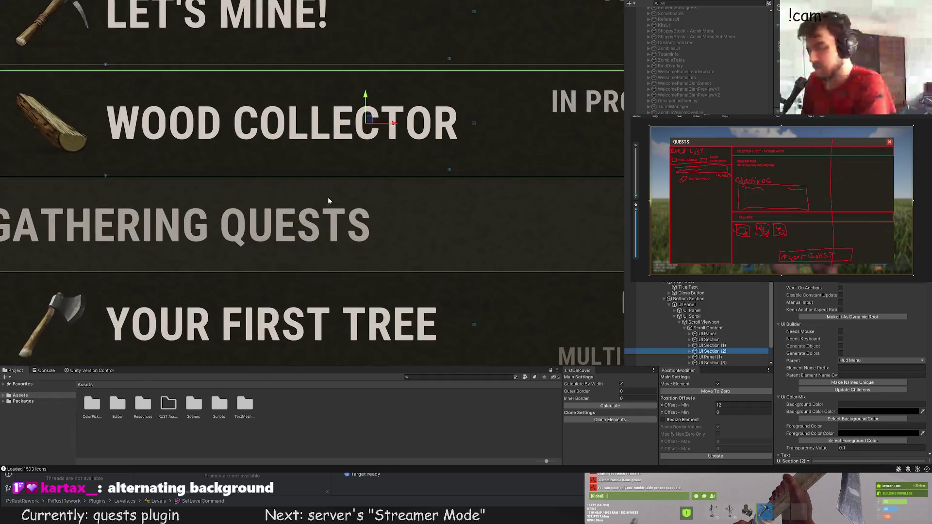
pyautogui.scroll(-5, 359, 184)
pyautogui.click(367, 345)
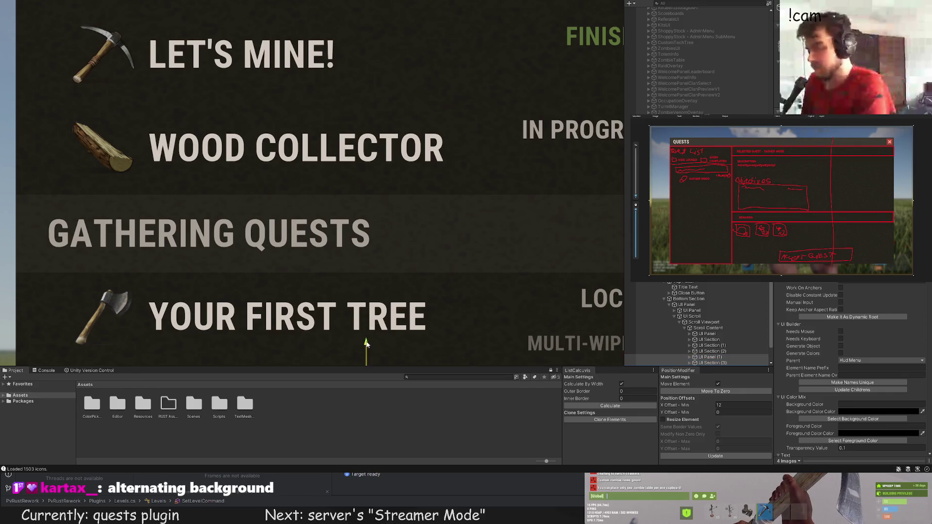
pyautogui.scroll(-4, 415, 228)
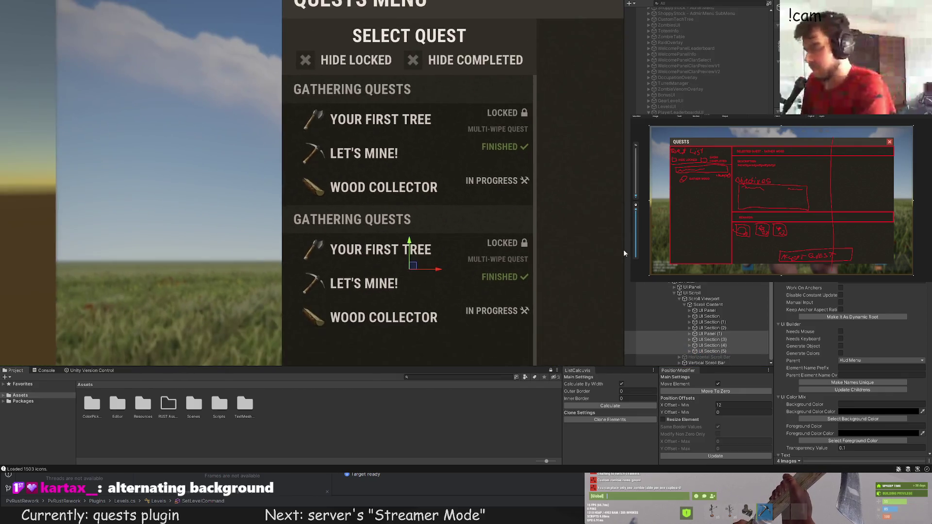
# Step: Give the first Let's Mine row a lighter background colour from the swatches
pyautogui.click(724, 323)
pyautogui.hotkey('ctrl', 'shift', 'c')
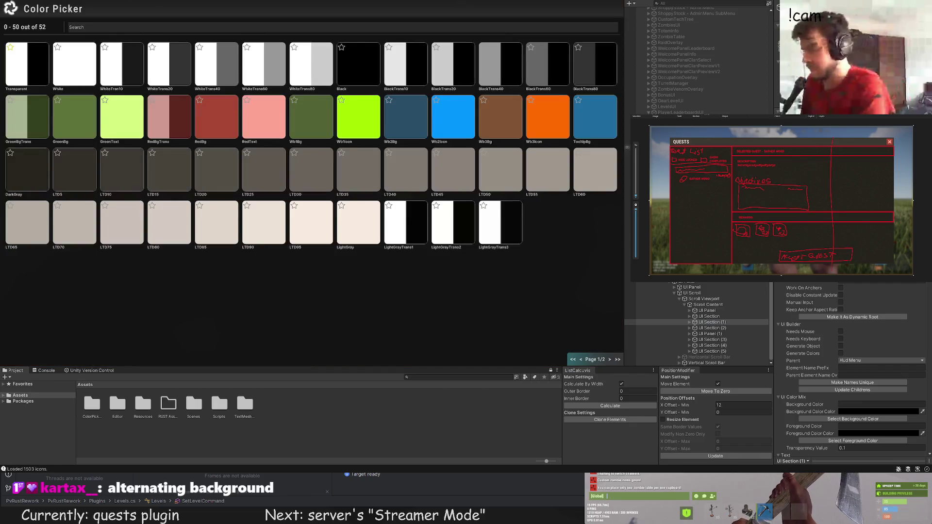
pyautogui.hotkey('ctrl', 'shift', 'c')
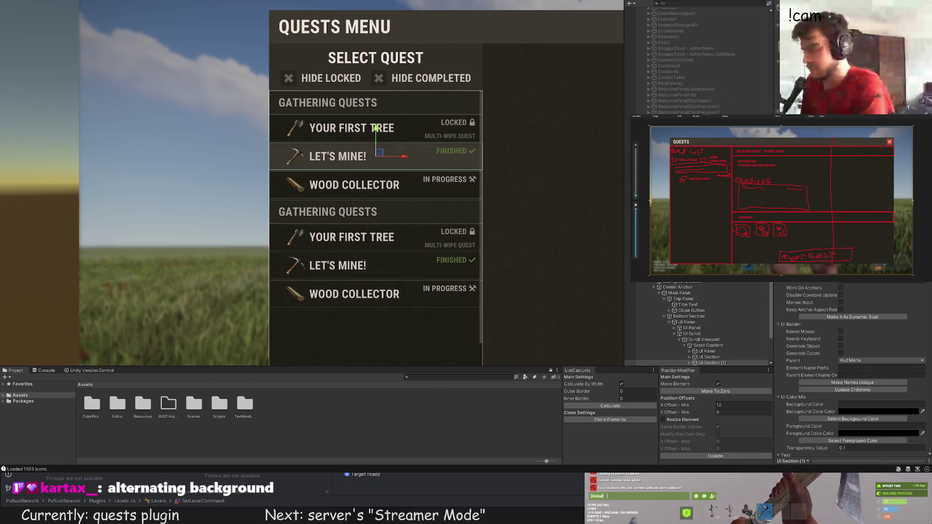
pyautogui.hotkey('ctrl', 'shift', 'c')
pyautogui.hotkey('ctrl', 'shift', 'c')
pyautogui.scroll(-4, 144, 166)
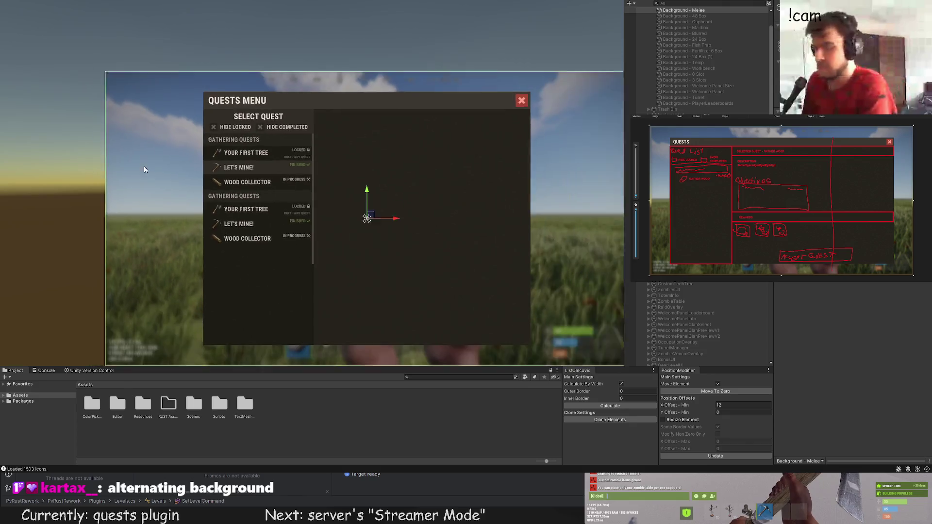
pyautogui.scroll(-2, 155, 139)
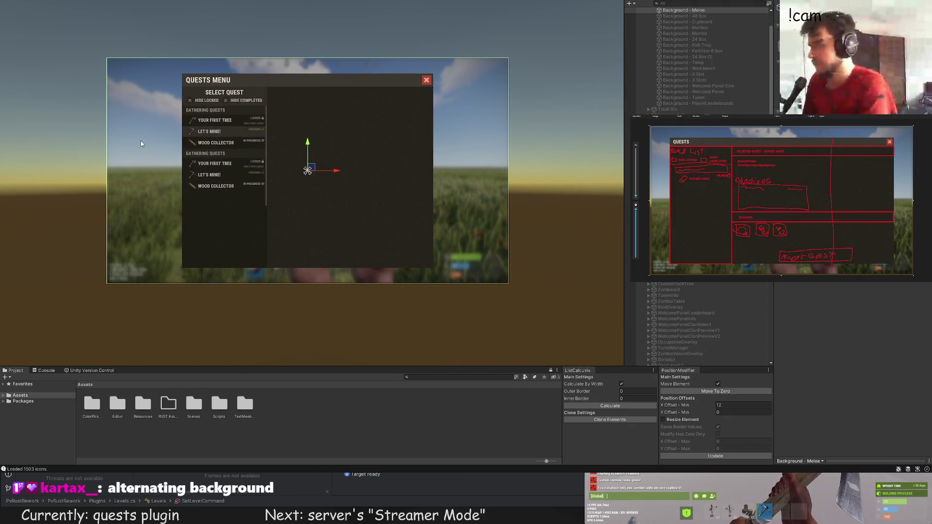
pyautogui.scroll(2, 129, 146)
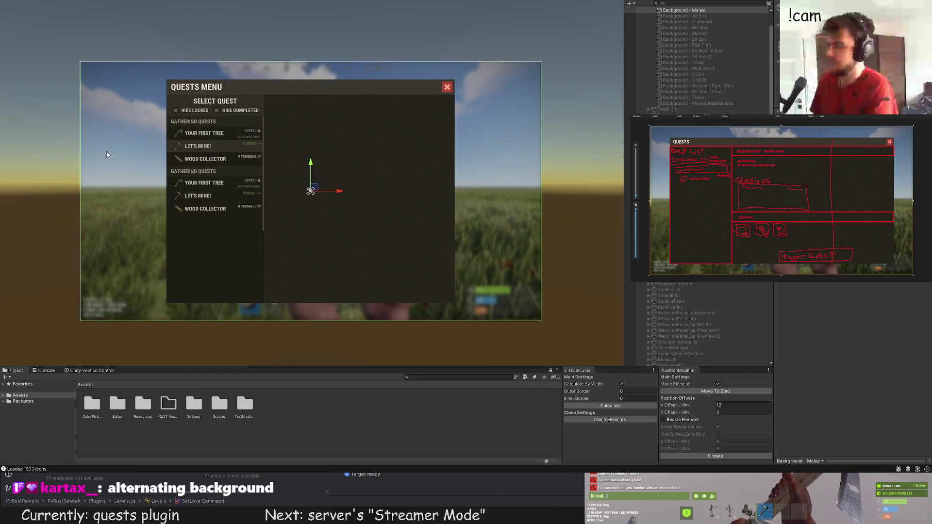
pyautogui.scroll(3, 106, 154)
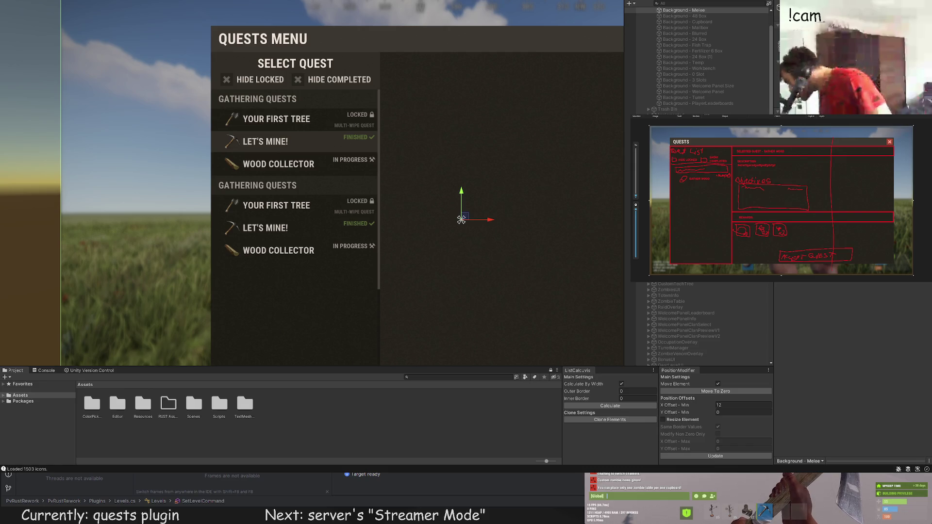
pyautogui.moveTo(464, 251)
pyautogui.mouseDown()
pyautogui.moveTo(377, 187)
pyautogui.moveTo(328, 132)
pyautogui.mouseUp()
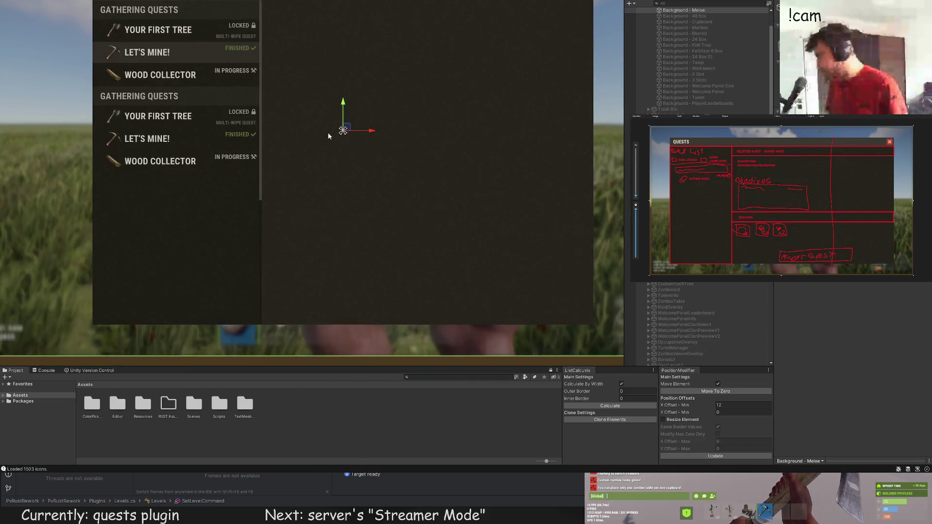
pyautogui.scroll(-2, 328, 133)
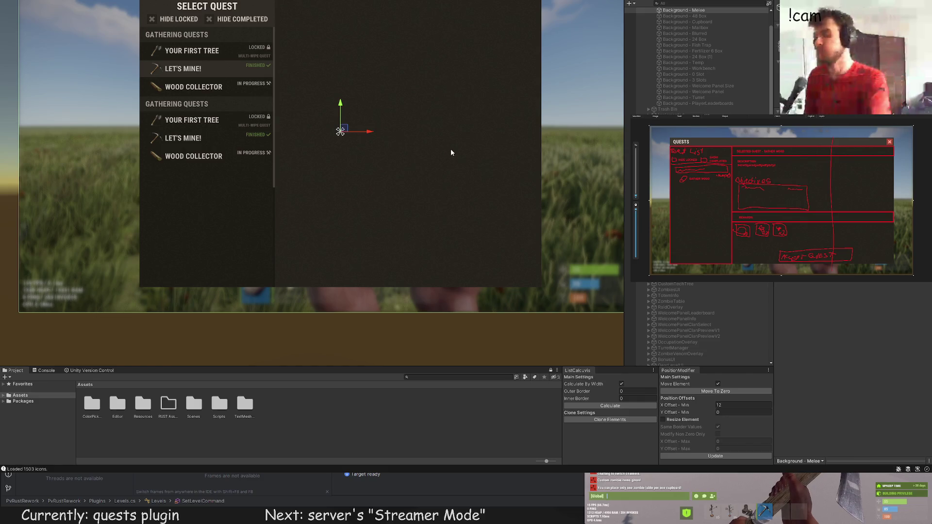
pyautogui.moveTo(451, 153); pyautogui.dragTo(380, 197)
pyautogui.scroll(3, 316, 148)
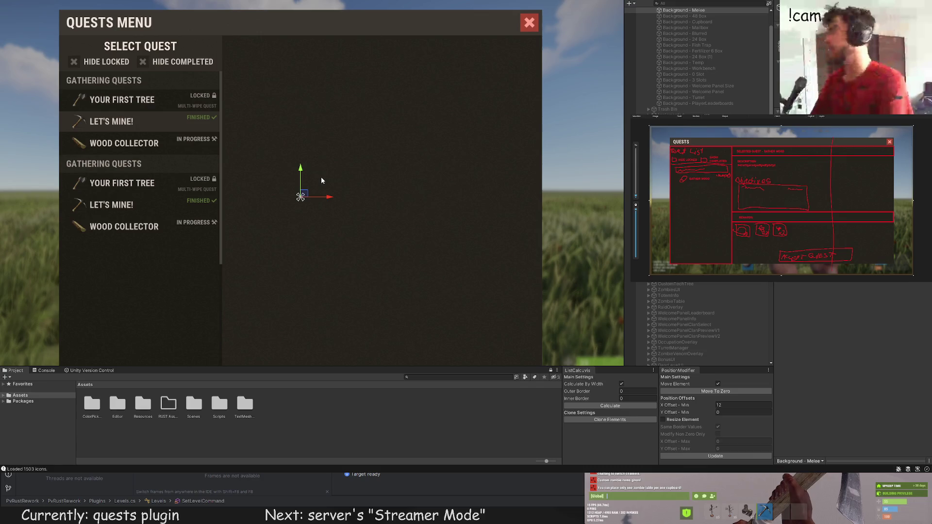
pyautogui.scroll(2, 312, 150)
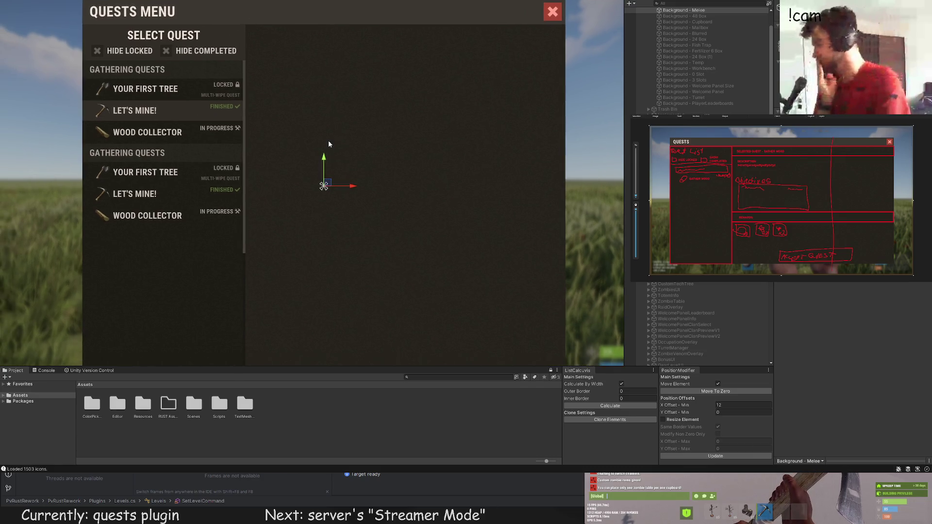
pyautogui.moveTo(325, 165); pyautogui.dragTo(338, 131)
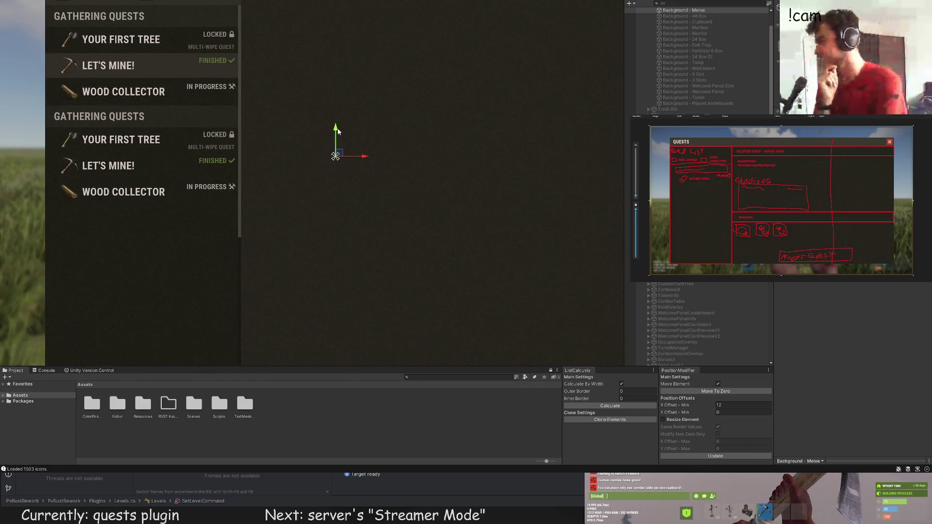
pyautogui.scroll(-1, 363, 150)
pyautogui.scroll(-1, 363, 145)
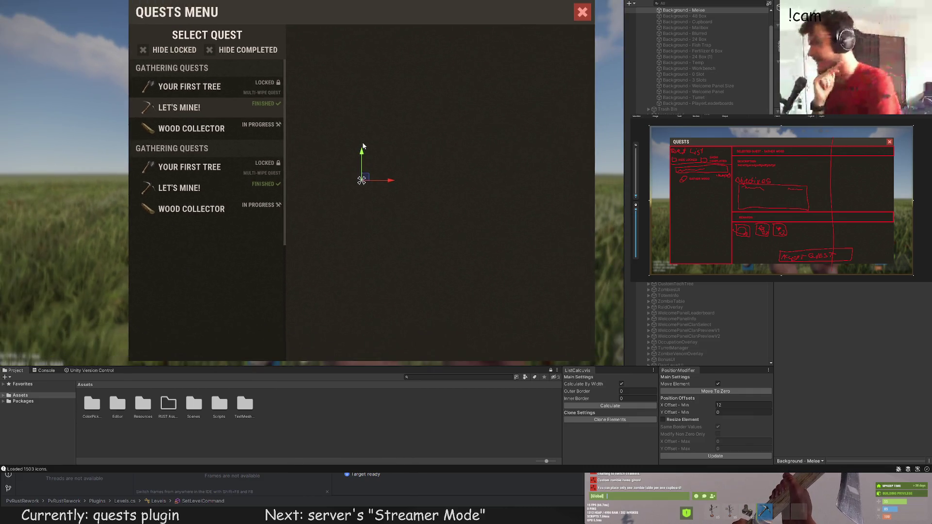
pyautogui.moveTo(363, 146); pyautogui.dragTo(358, 152)
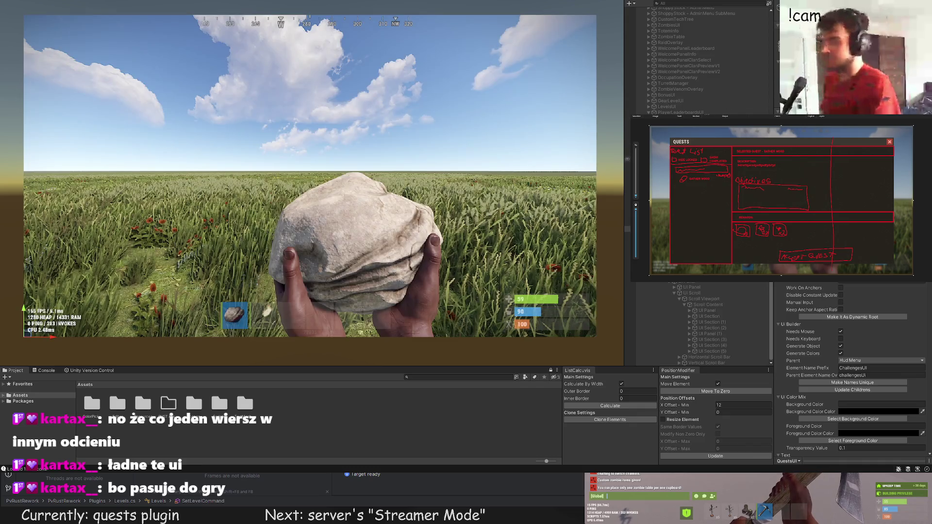
# Step: Update the menu's children, try the Melee and 3 Slots backdrops, then hide the Item Enchant preview
pyautogui.click(844, 389)
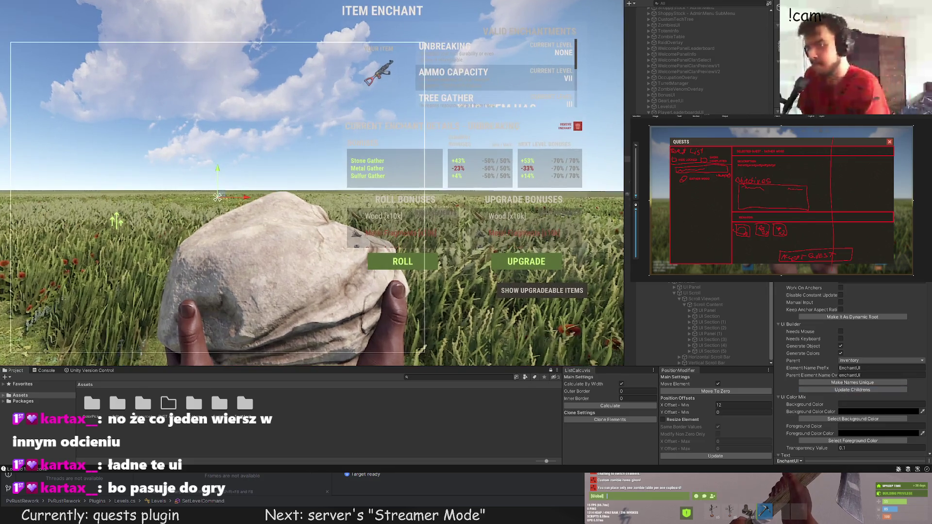
pyautogui.scroll(10, 674, 66)
pyautogui.click(684, 33)
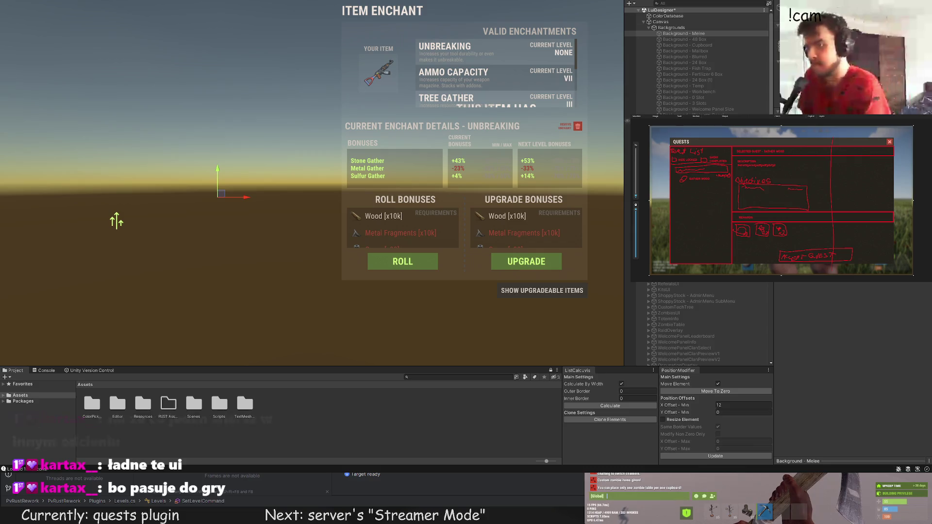
pyautogui.click(685, 103)
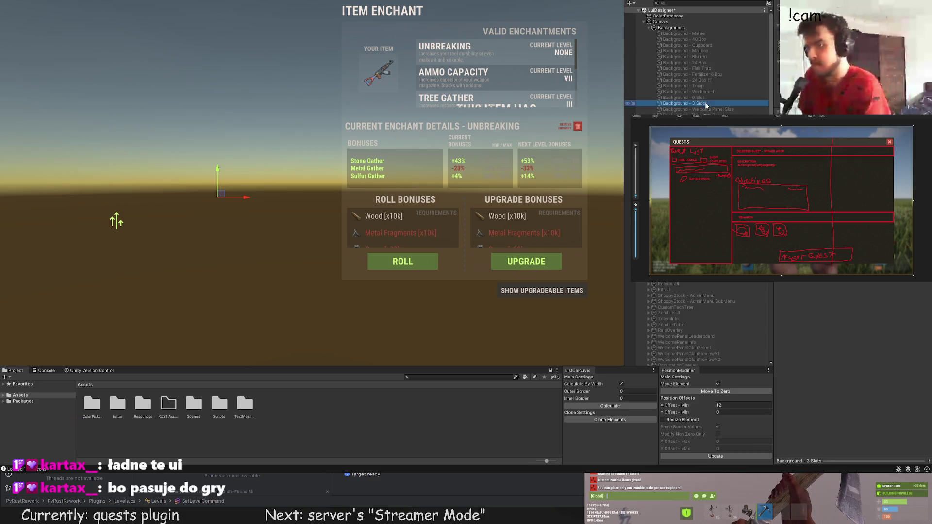
pyautogui.scroll(2, 503, 85)
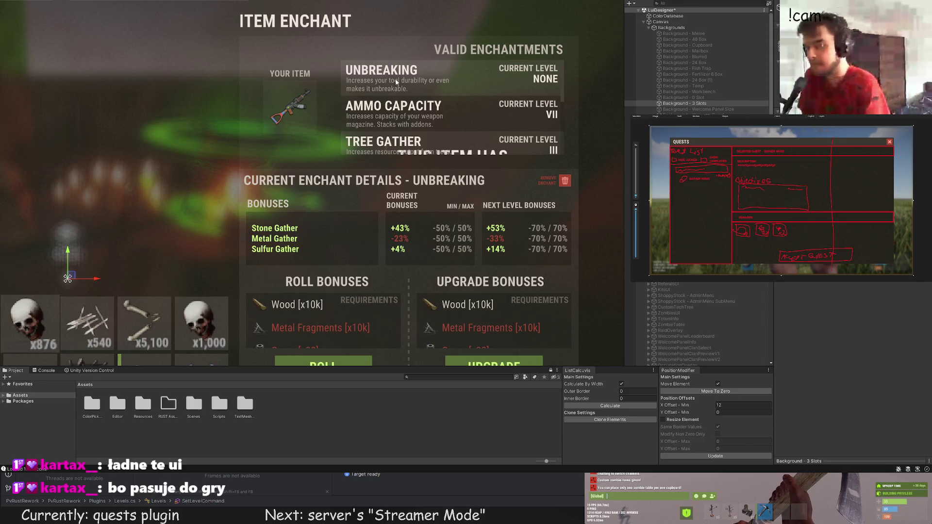
pyautogui.scroll(-2, 436, 176)
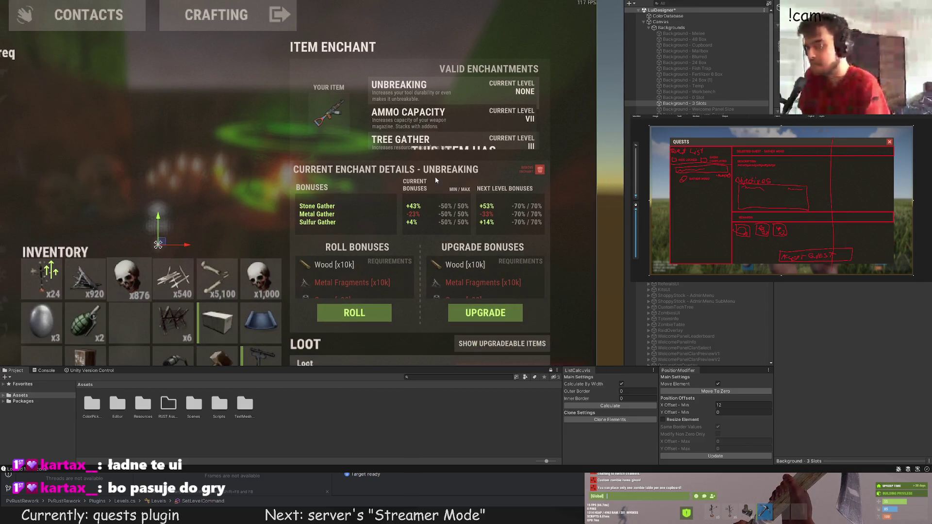
pyautogui.scroll(-1, 435, 176)
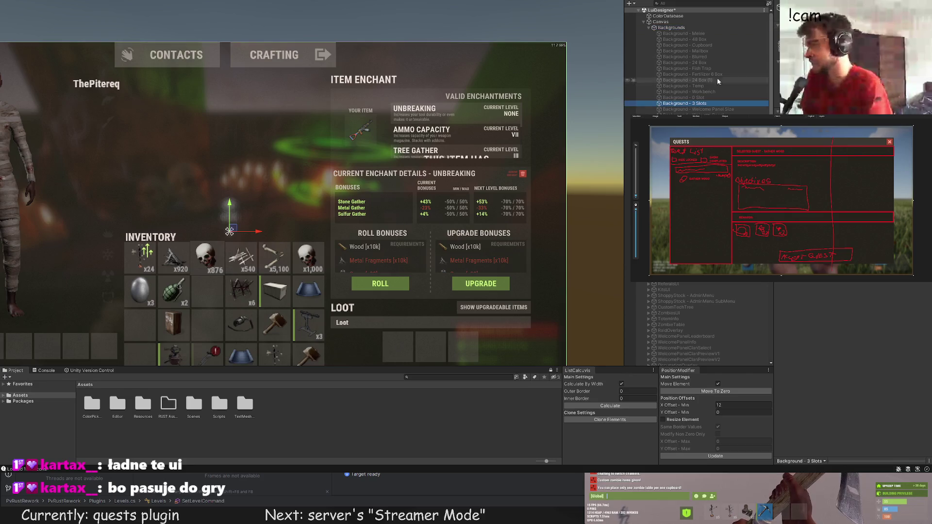
pyautogui.click(684, 34)
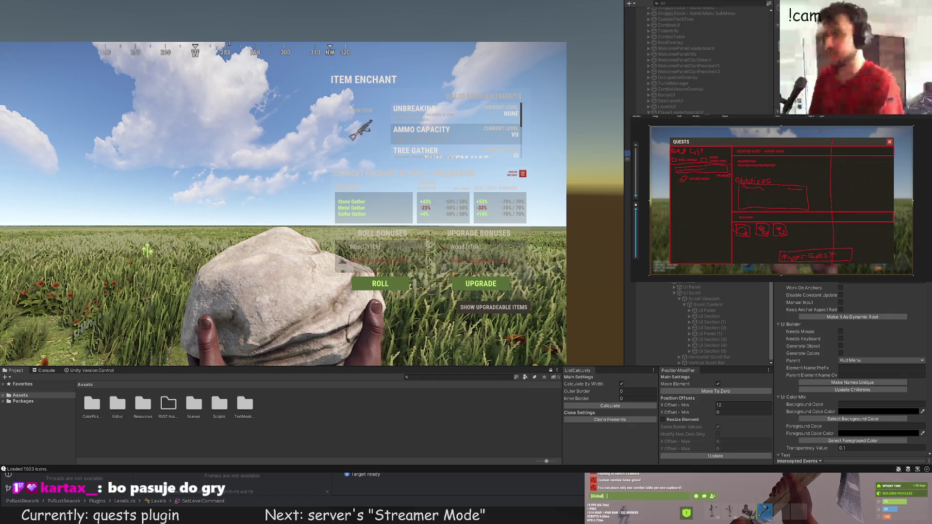
pyautogui.press('Escape')
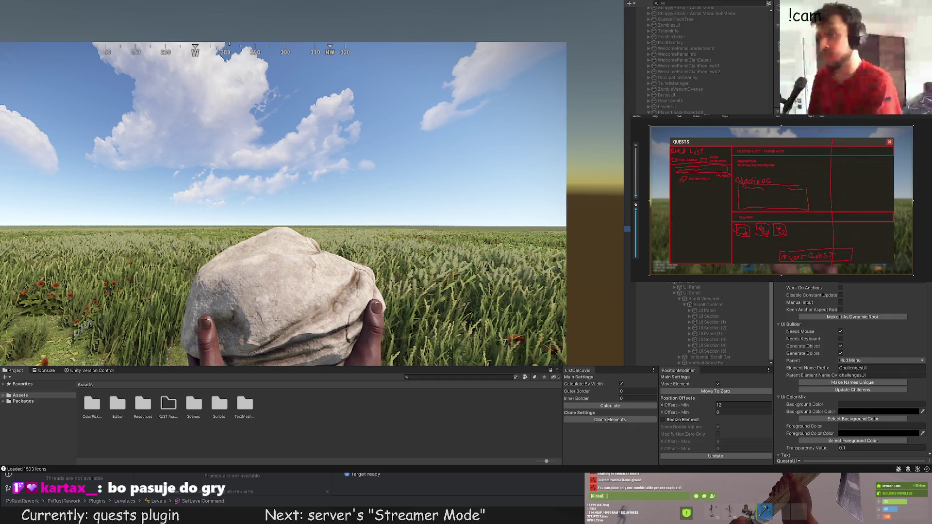
# Step: Deselect the menu element and zoom back onto the Quests Menu showing both sections
pyautogui.scroll(-3, 367, 208)
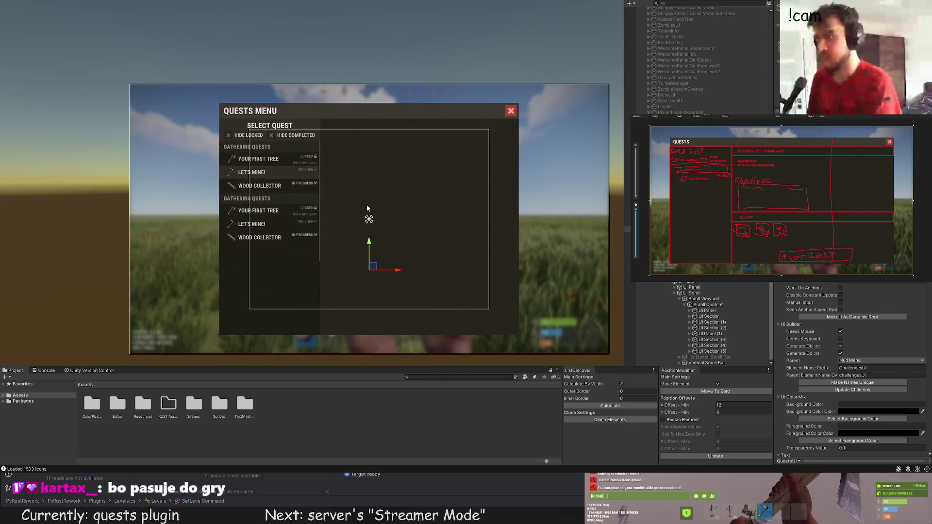
pyautogui.click(34, 151)
pyautogui.scroll(3, 158, 151)
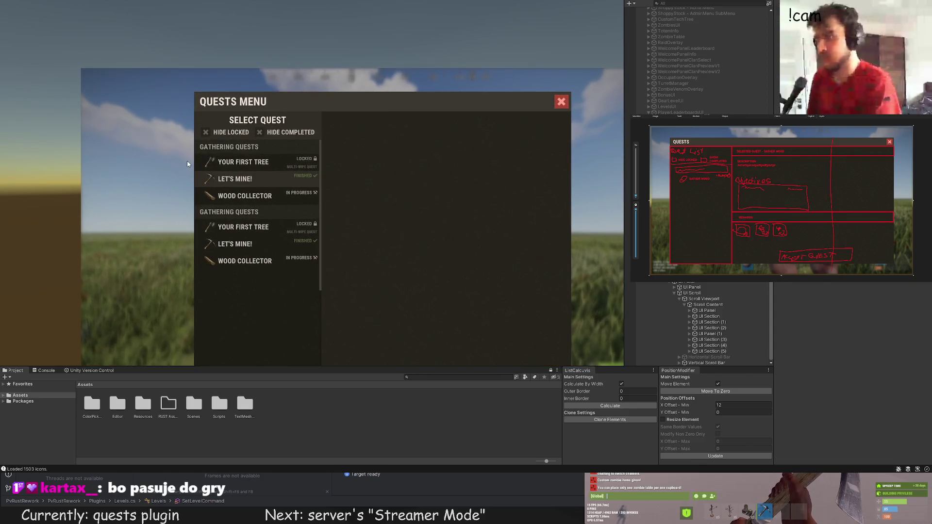
pyautogui.scroll(3, 227, 102)
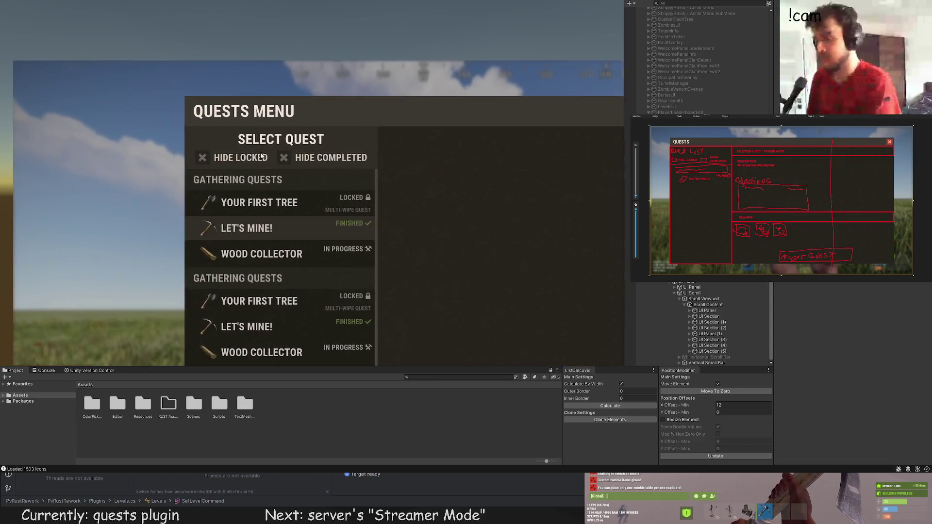
pyautogui.scroll(-1, 264, 148)
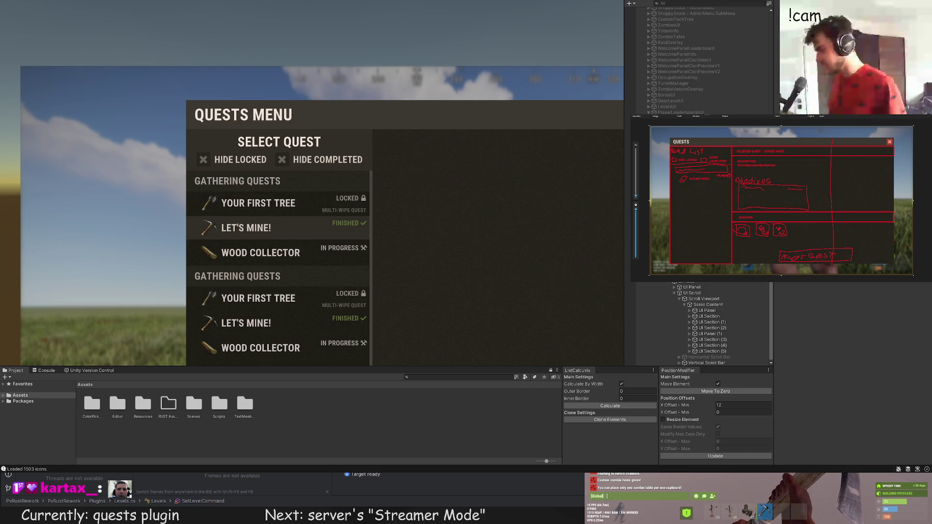
pyautogui.scroll(-3, 293, 217)
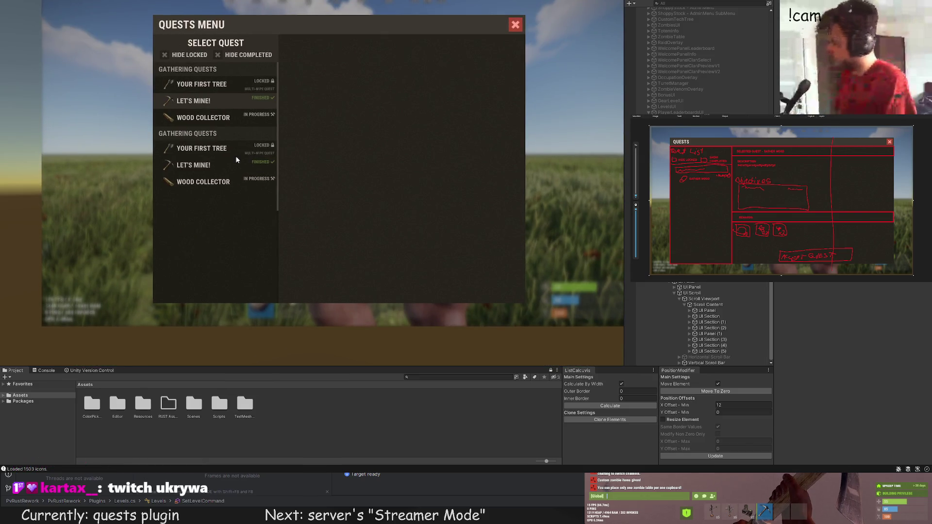
pyautogui.scroll(2, 234, 160)
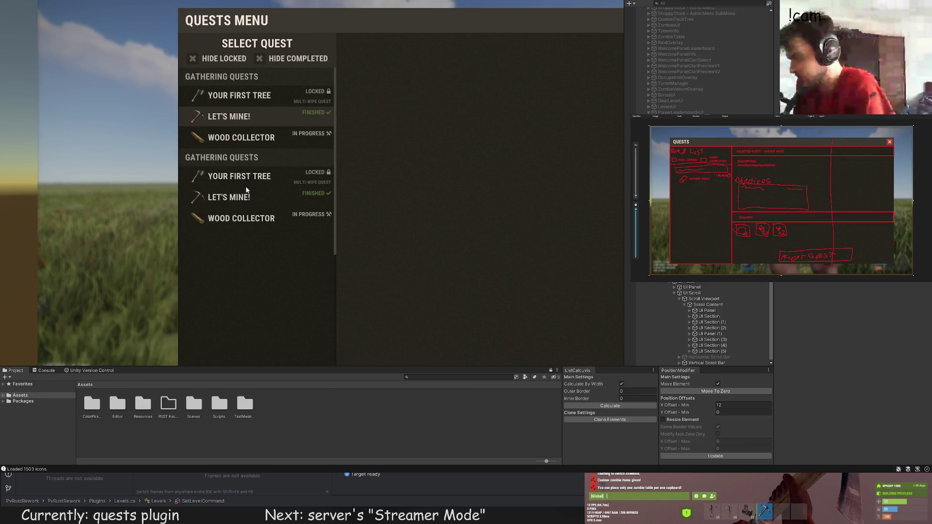
pyautogui.scroll(5, 311, 160)
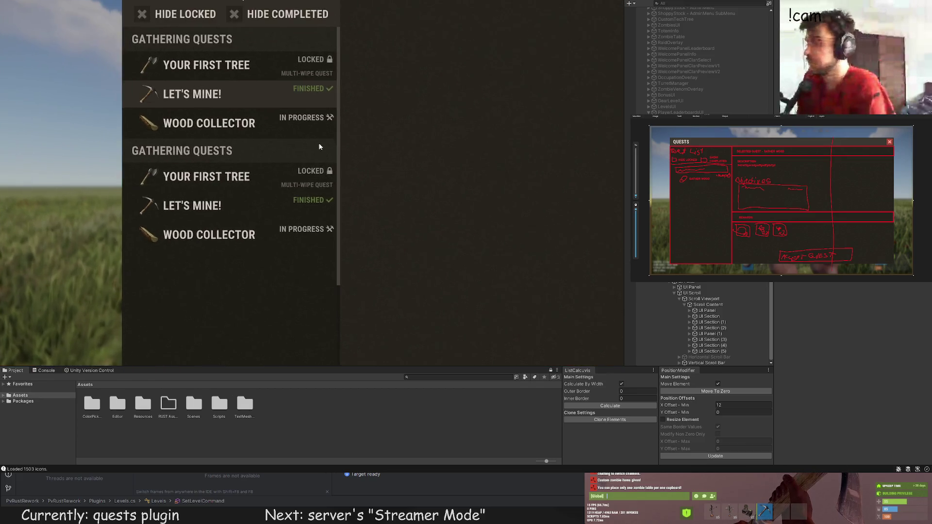
# Step: Append 74%] to the first Wood Collector status so it reads IN PROGRESS [74%]
pyautogui.click(307, 157)
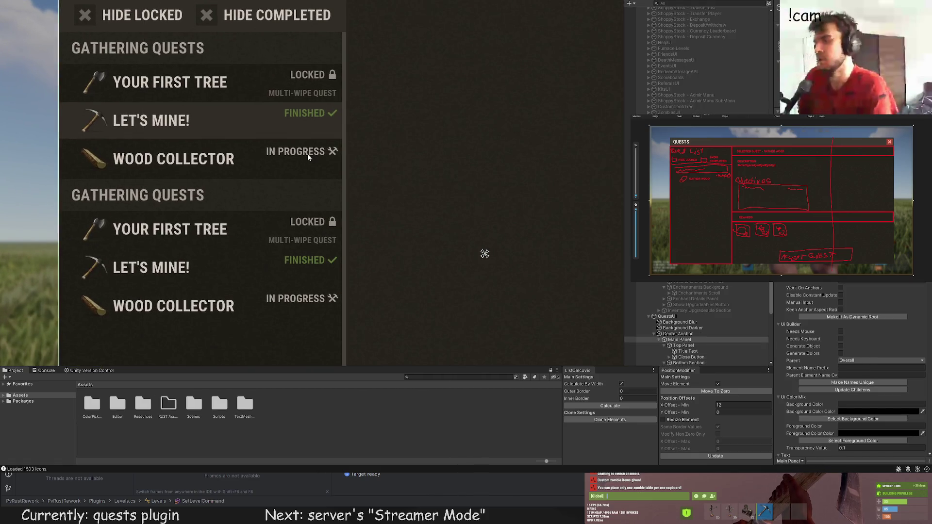
pyautogui.click(307, 157)
pyautogui.click(308, 157)
pyautogui.scroll(-10, 867, 320)
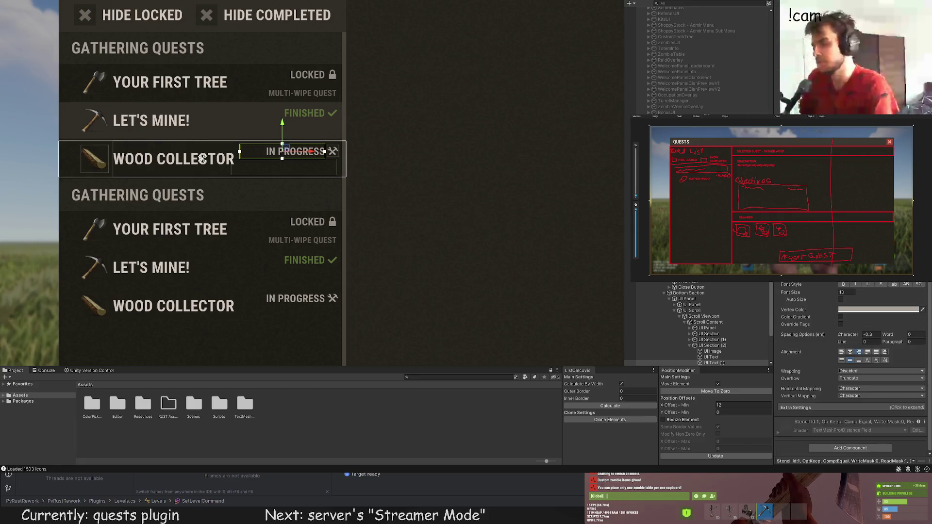
pyautogui.write('74%]')
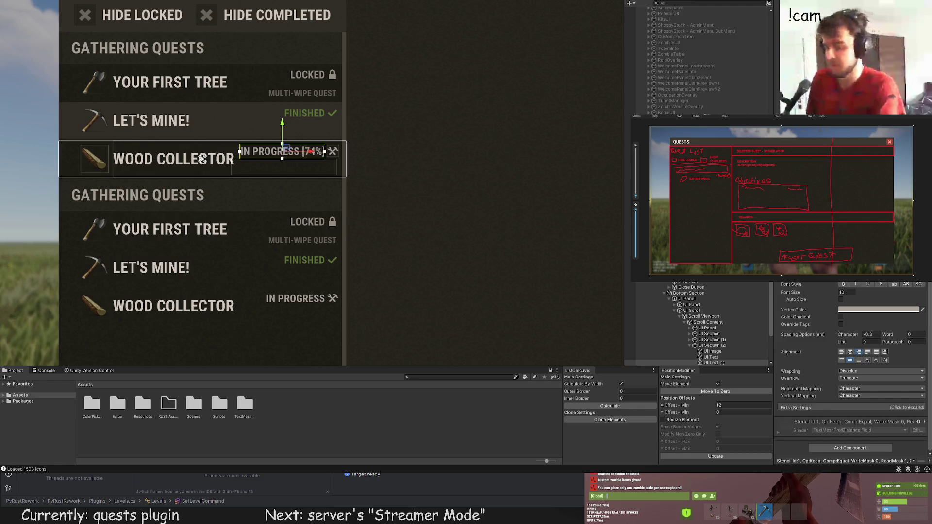
pyautogui.scroll(5, 261, 167)
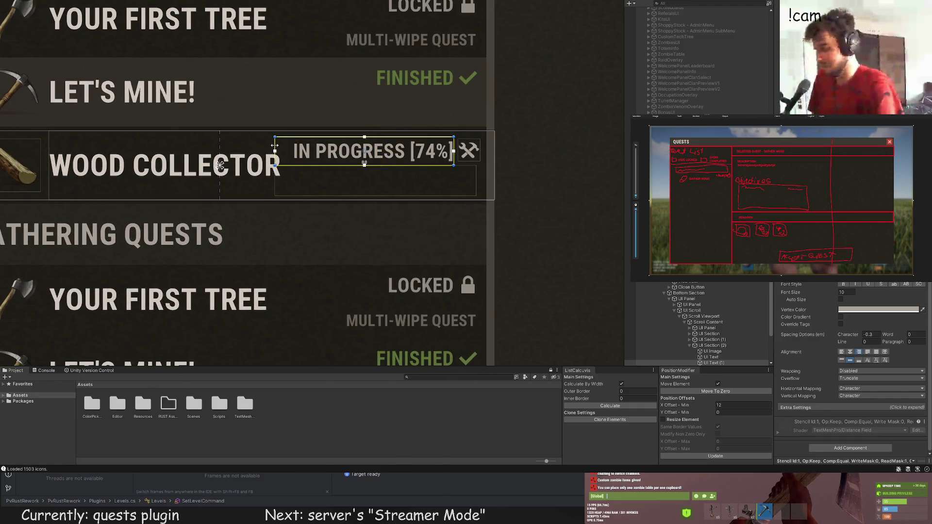
pyautogui.click(352, 210)
pyautogui.scroll(-5, 356, 257)
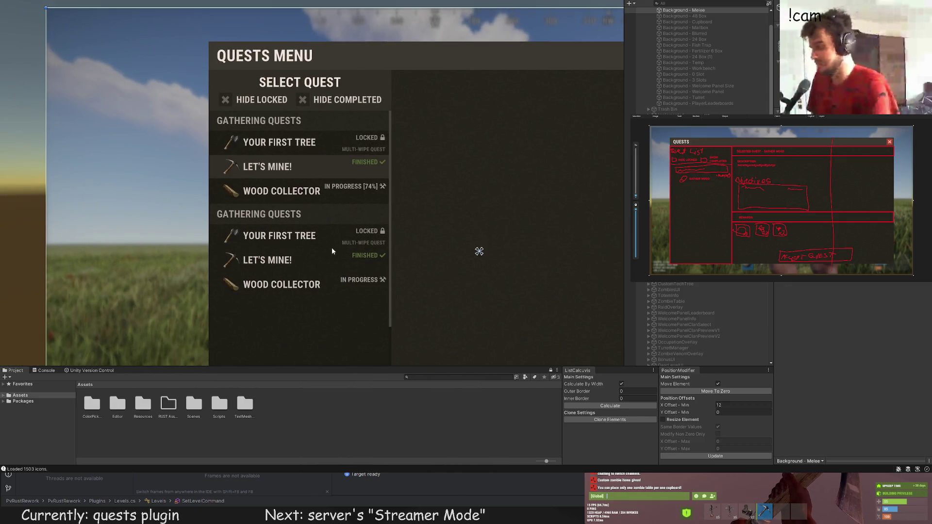
pyautogui.scroll(-1, 332, 251)
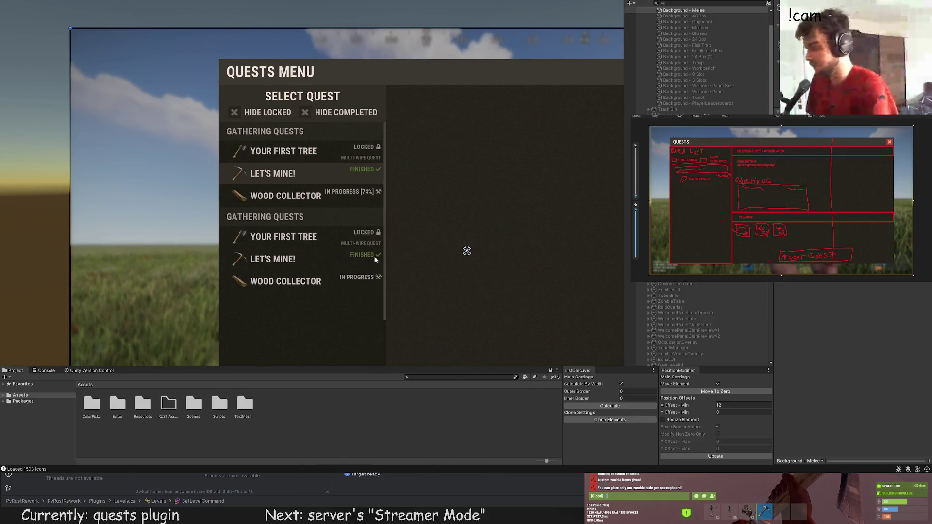
pyautogui.scroll(-2, 427, 269)
pyautogui.scroll(-10, 703, 315)
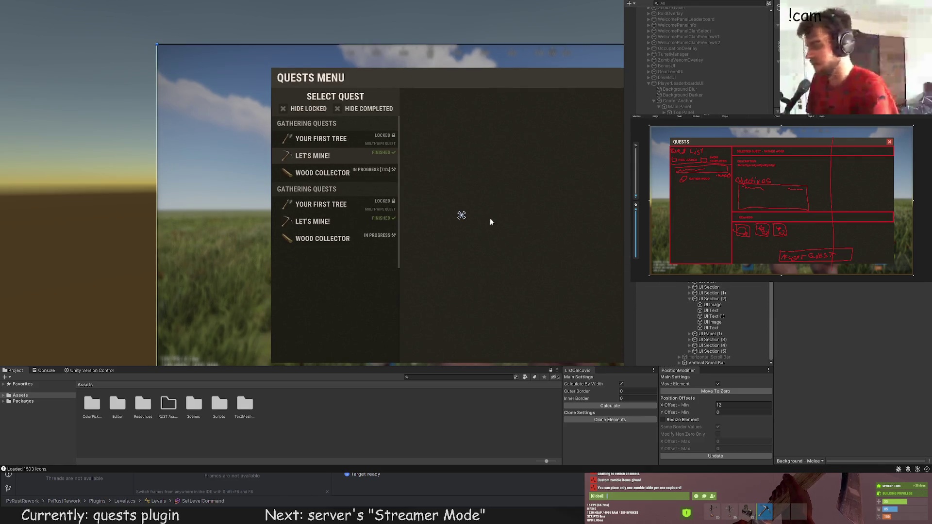
# Step: Add a panel behind the first Wood Collector log icon, sized to the icon and tinted dark green
pyautogui.click(713, 299)
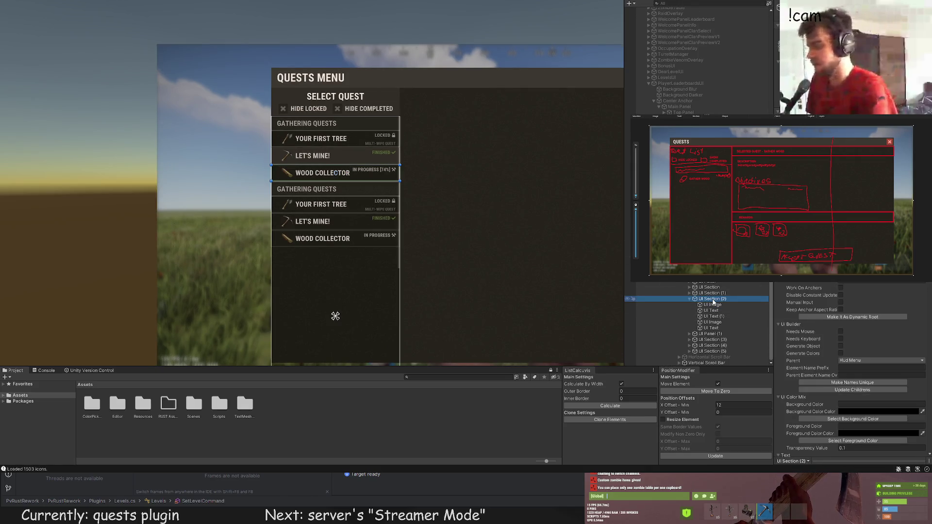
pyautogui.hotkey('ctrl', 'shift', 'n')
pyautogui.scroll(2, 362, 143)
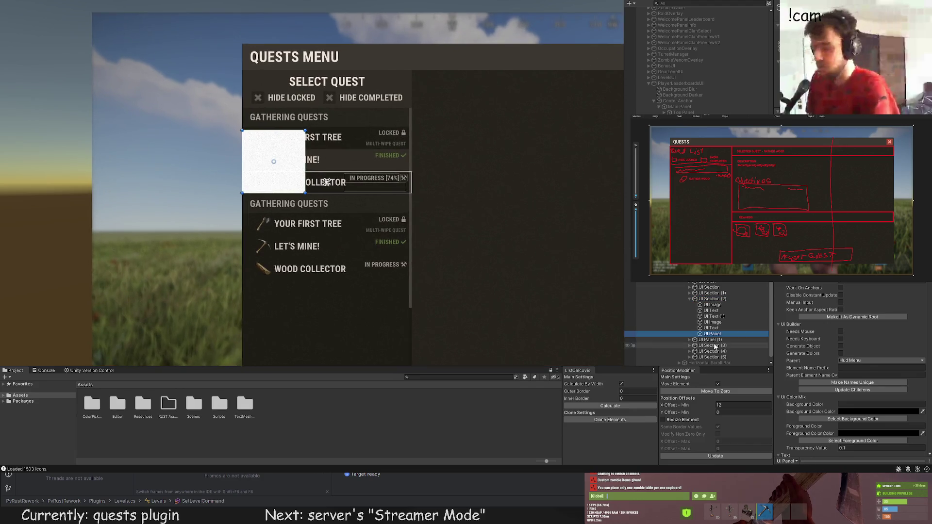
pyautogui.moveTo(714, 335); pyautogui.dragTo(708, 306)
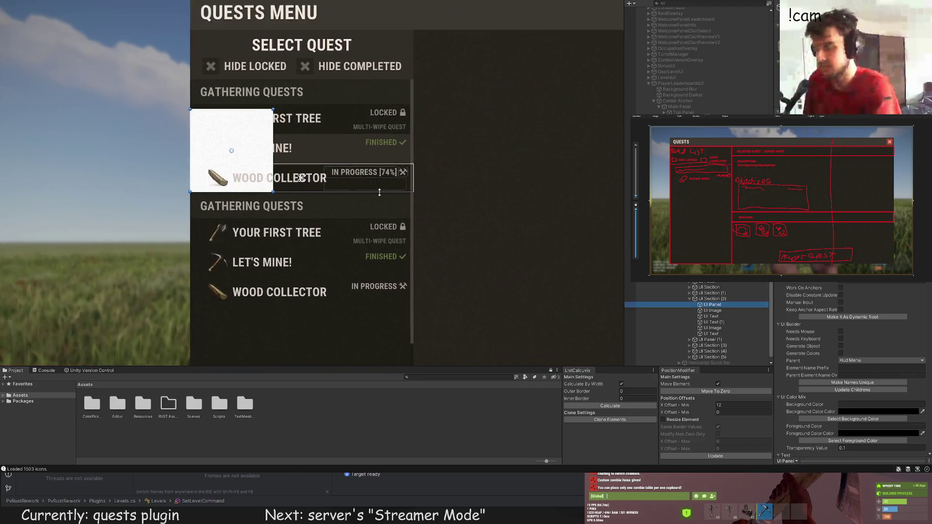
pyautogui.scroll(2, 403, 197)
pyautogui.moveTo(251, 106); pyautogui.dragTo(253, 162)
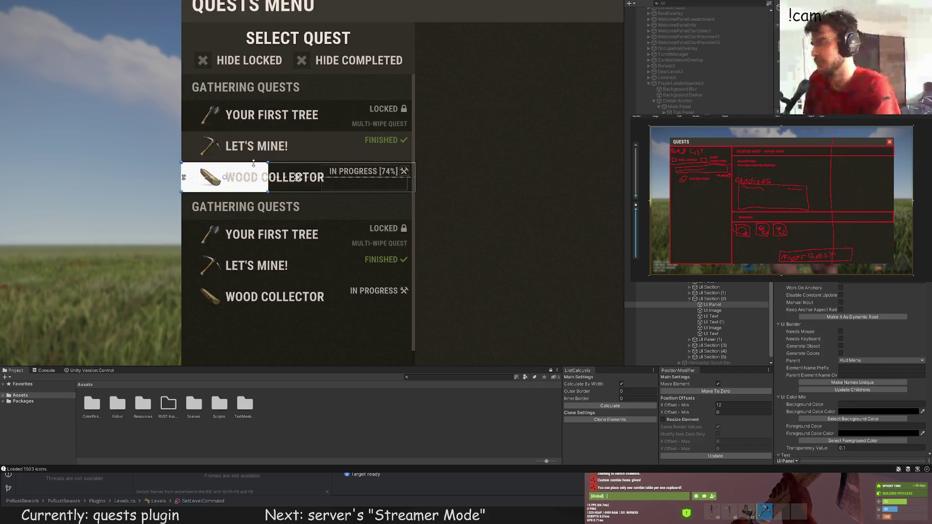
pyautogui.scroll(2, 272, 170)
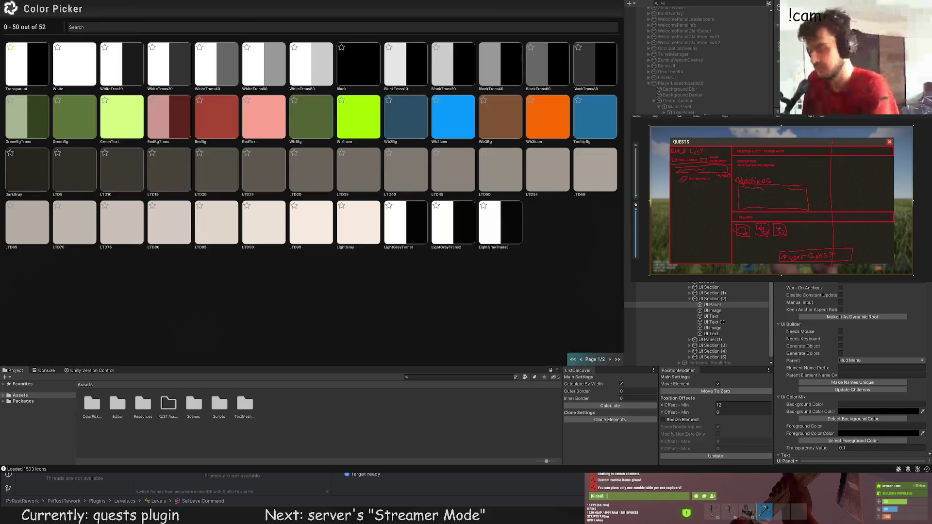
pyautogui.click(66, 120)
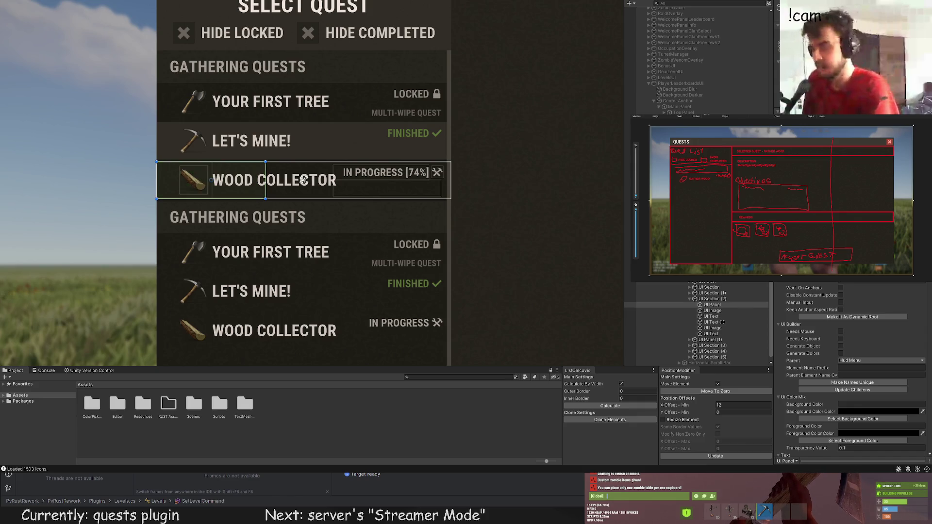
pyautogui.scroll(-2, 334, 267)
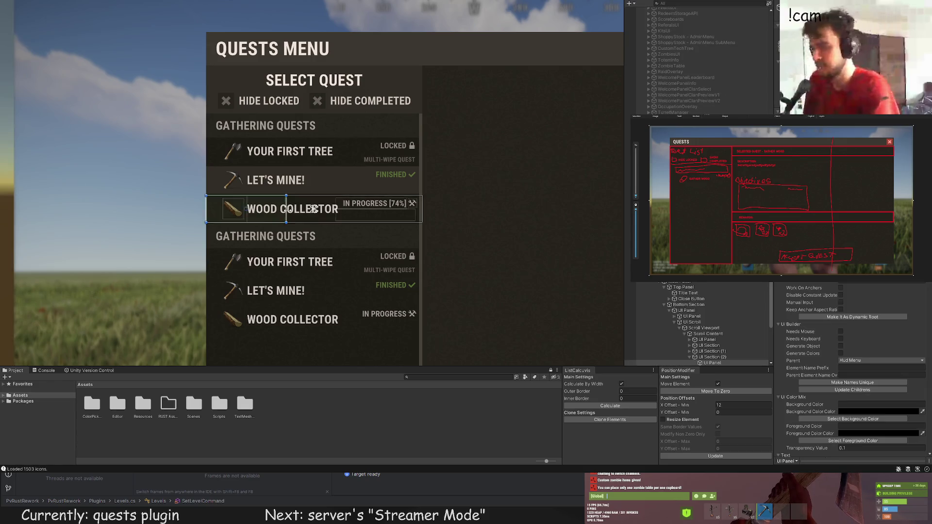
pyautogui.scroll(1, 288, 200)
pyautogui.click(510, 275)
pyautogui.scroll(-3, 511, 275)
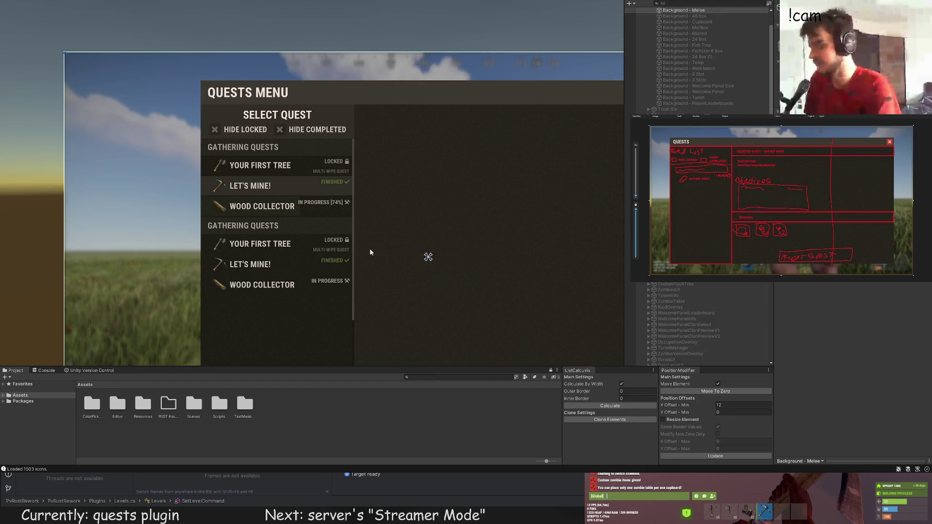
pyautogui.scroll(2, 313, 230)
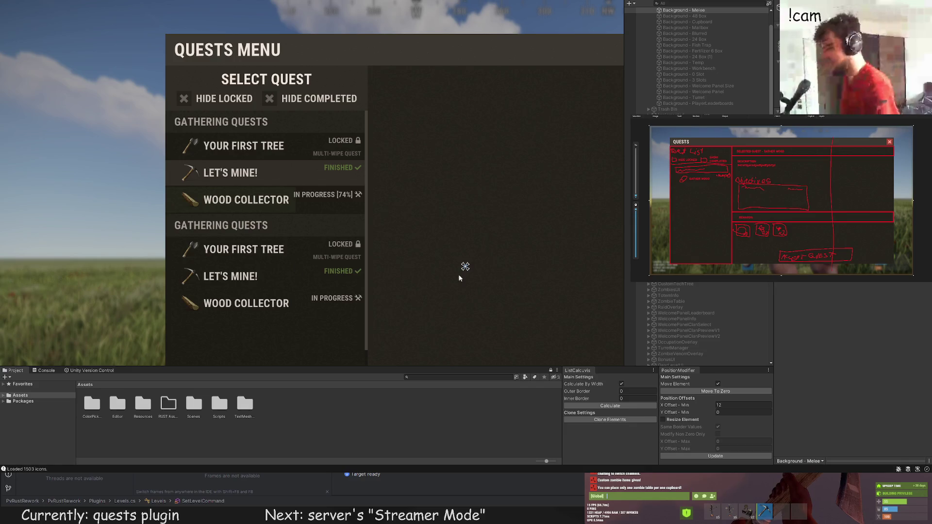
pyautogui.scroll(-2, 450, 246)
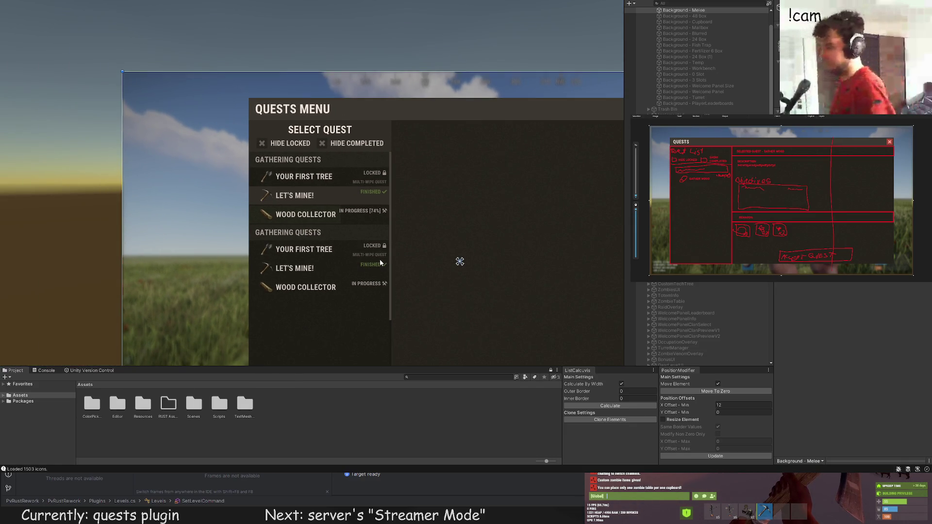
pyautogui.scroll(-1, 462, 255)
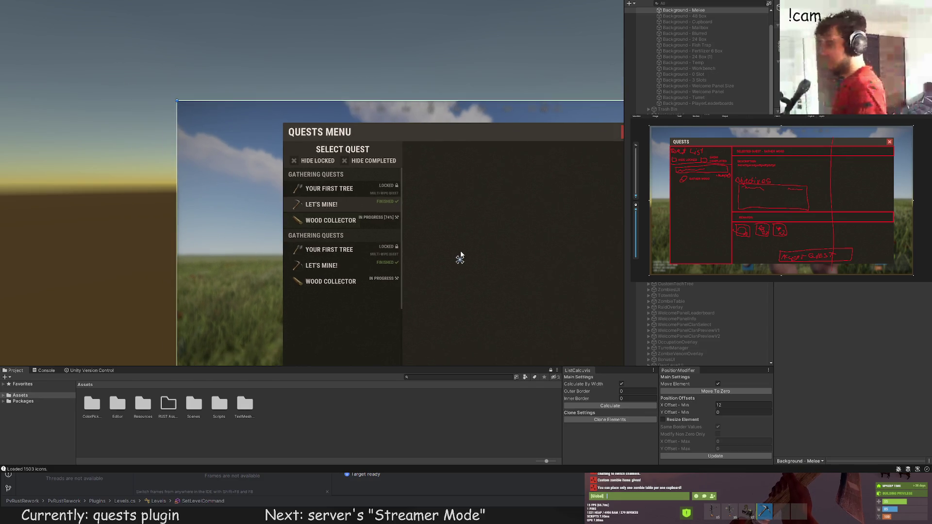
pyautogui.moveTo(461, 254); pyautogui.dragTo(444, 206)
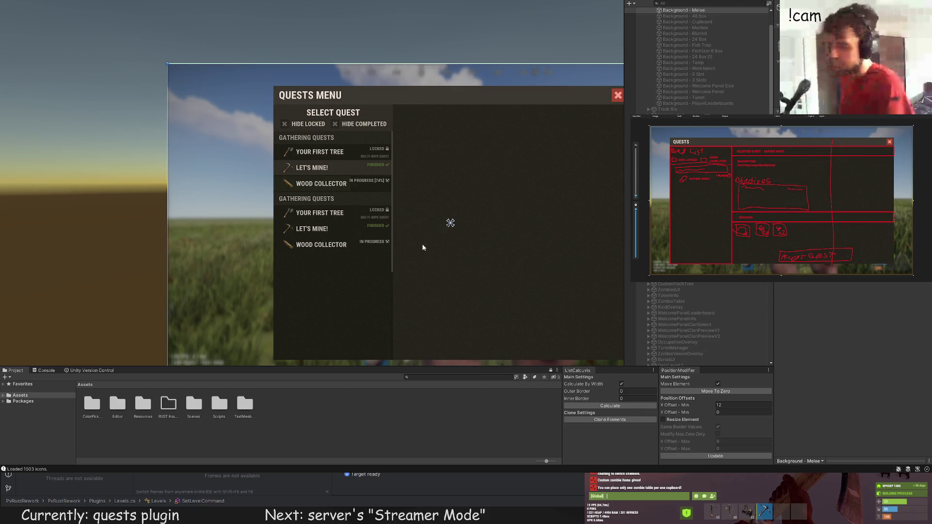
pyautogui.scroll(-1, 388, 238)
pyautogui.scroll(-2, 146, 142)
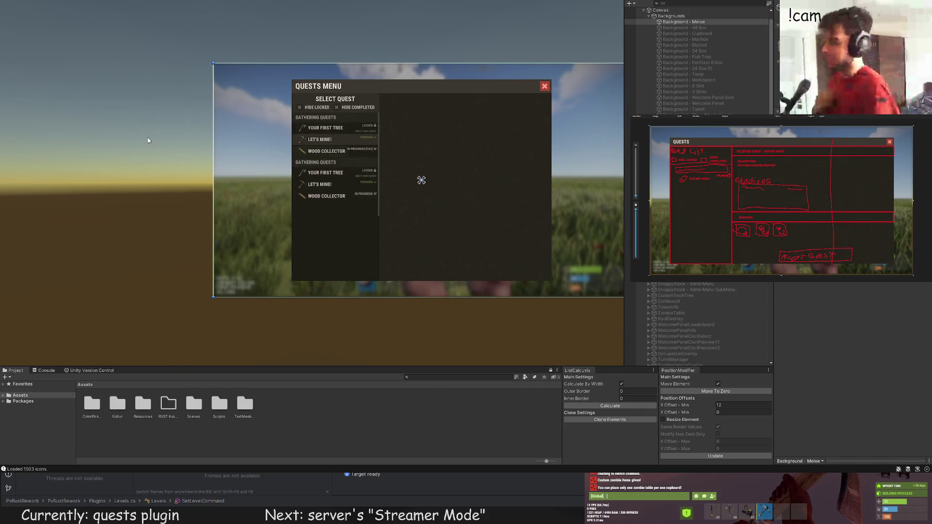
pyautogui.moveTo(155, 156)
pyautogui.mouseDown()
pyautogui.moveTo(155, 164)
pyautogui.moveTo(148, 156)
pyautogui.moveTo(109, 156)
pyautogui.mouseUp()
pyautogui.scroll(1, 109, 156)
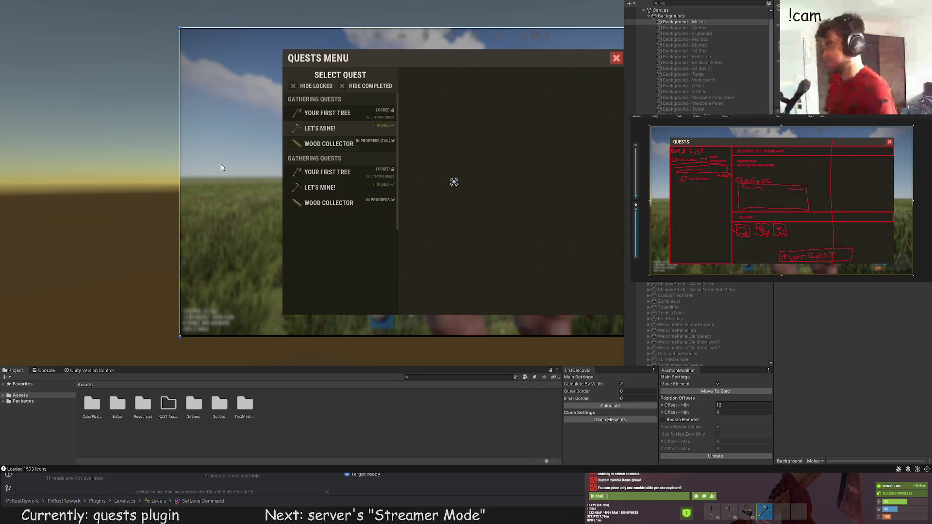
pyautogui.moveTo(456, 209); pyautogui.dragTo(441, 200)
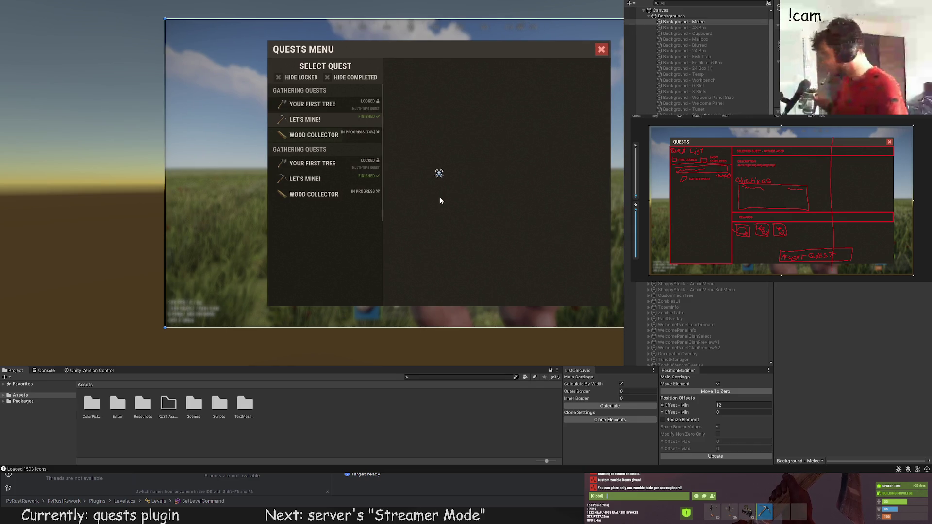
pyautogui.click(478, 198)
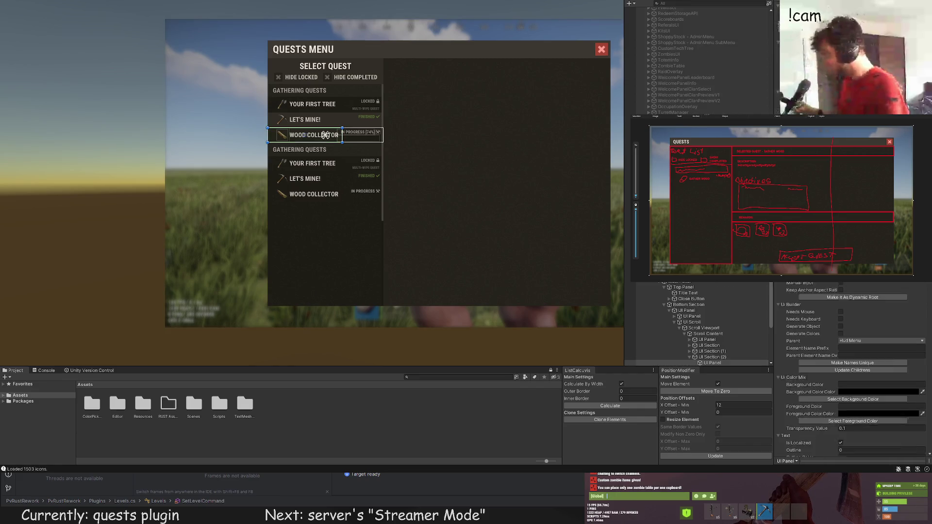
pyautogui.click(709, 334)
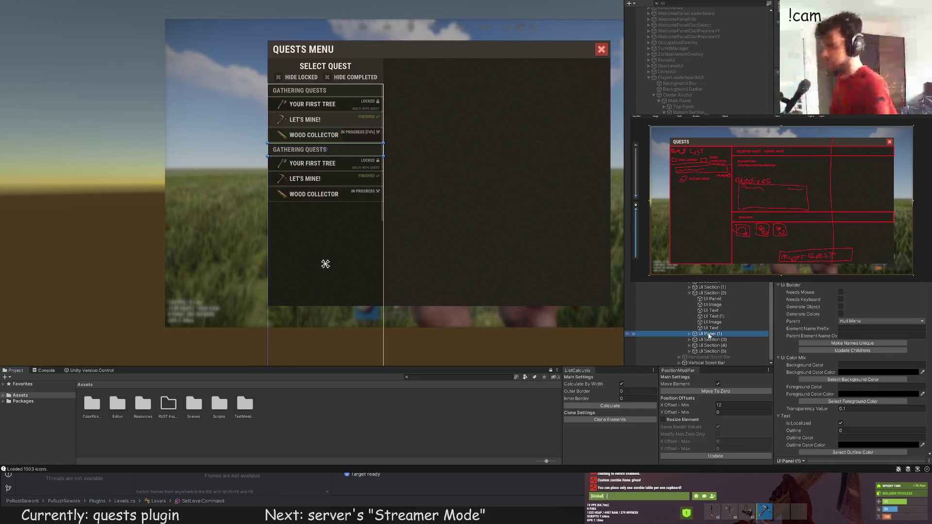
pyautogui.click(712, 294)
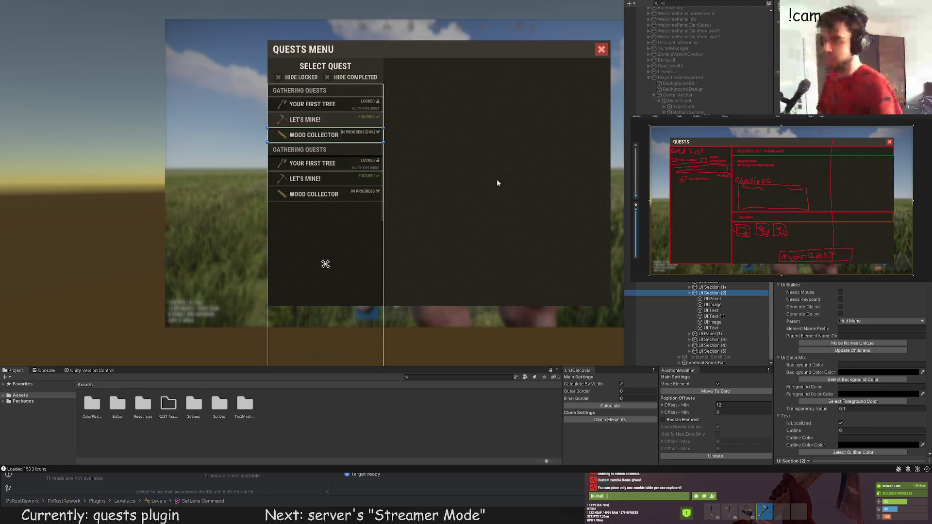
pyautogui.scroll(2, 370, 121)
pyautogui.click(711, 328)
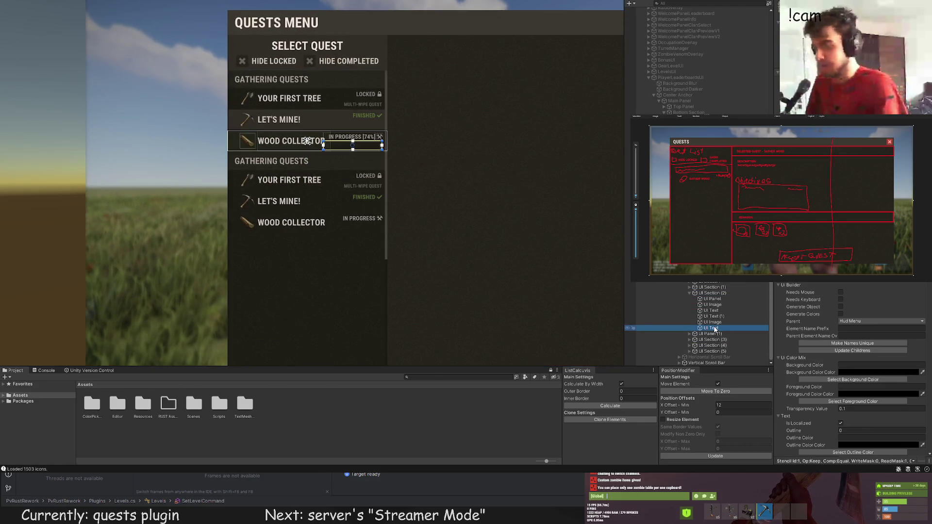
pyautogui.click(713, 299)
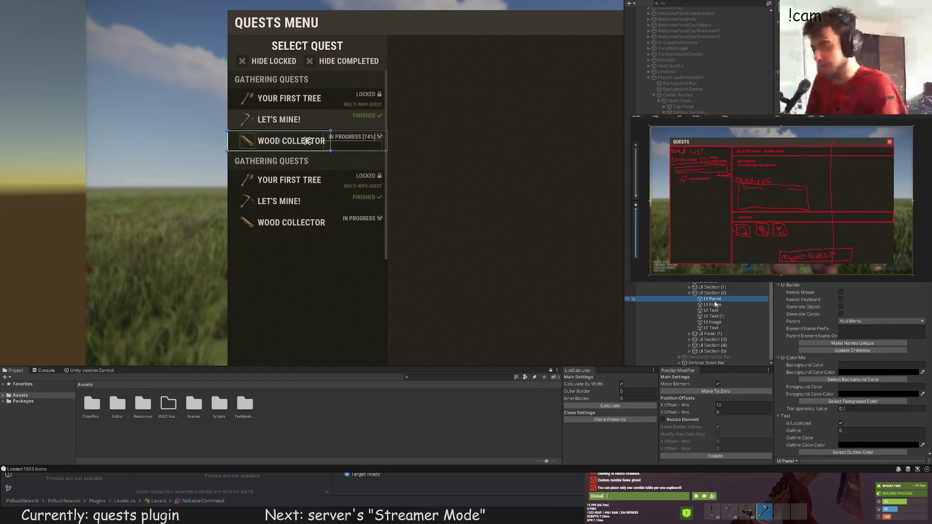
pyautogui.click(712, 288)
pyautogui.click(689, 287)
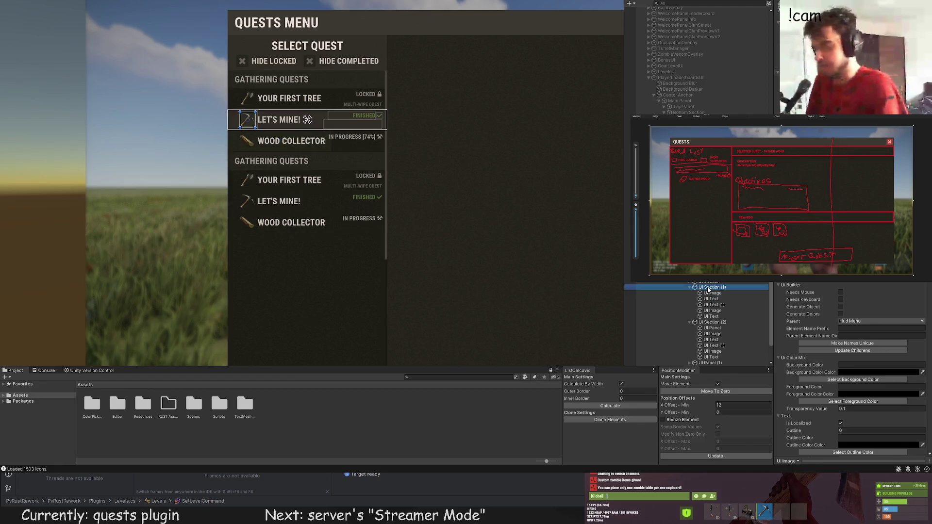
pyautogui.click(279, 141)
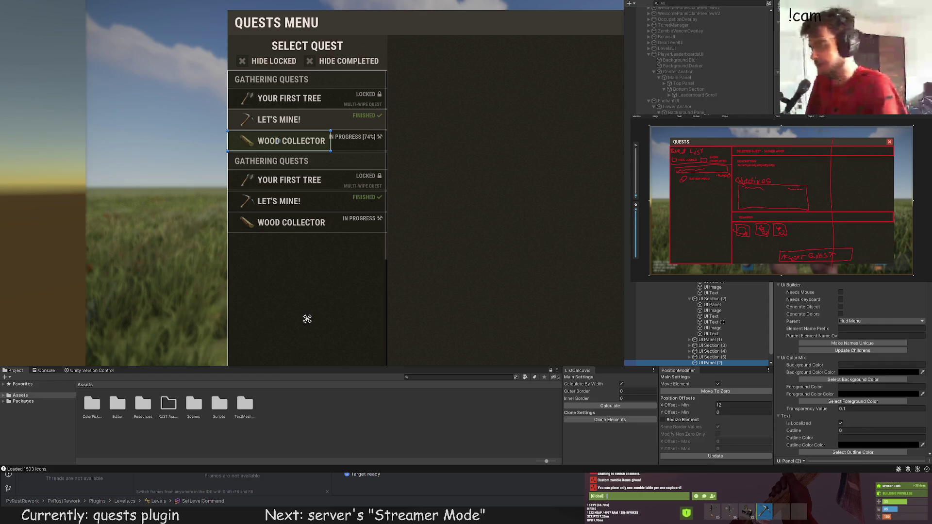
pyautogui.scroll(3, 343, 115)
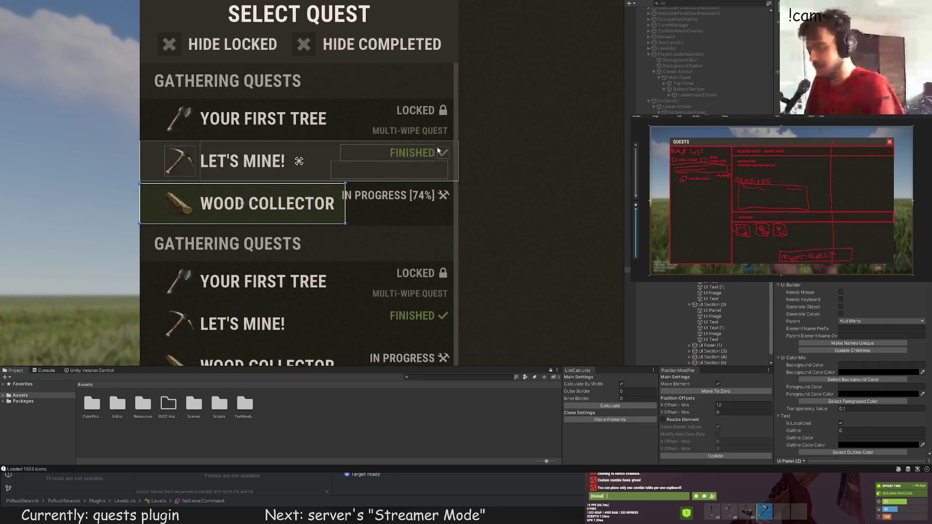
# Step: In the Hierarchy, move UI Panel (2) to be the last child of UI Section (2)
pyautogui.scroll(1, 438, 150)
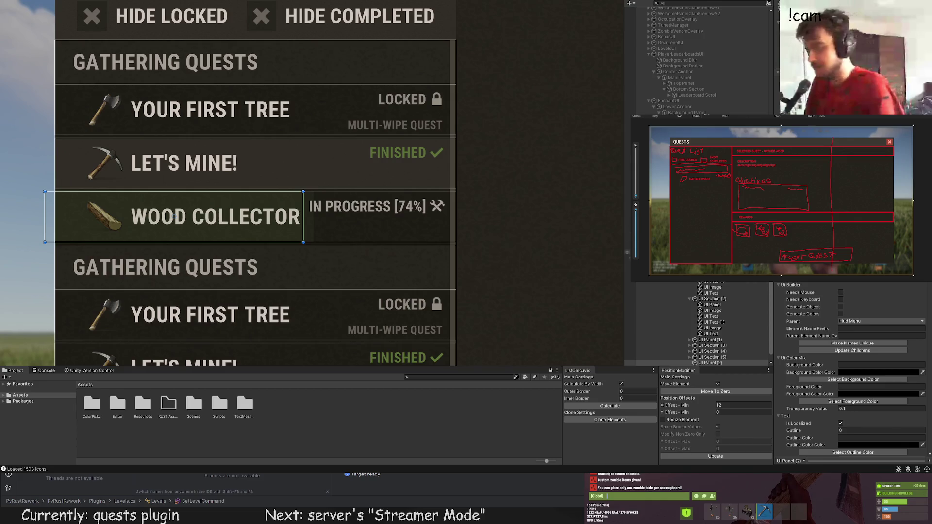
pyautogui.scroll(-1, 705, 353)
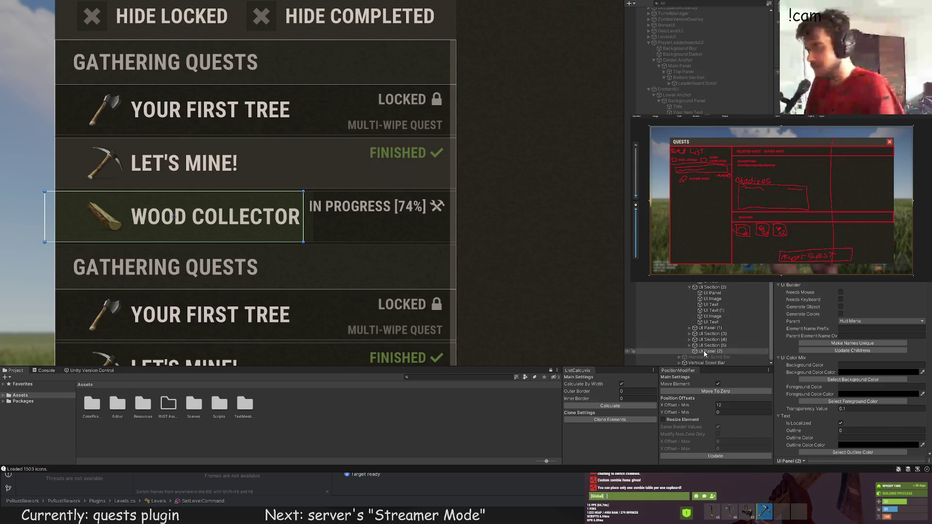
pyautogui.scroll(1, 705, 353)
pyautogui.scroll(-1, 705, 354)
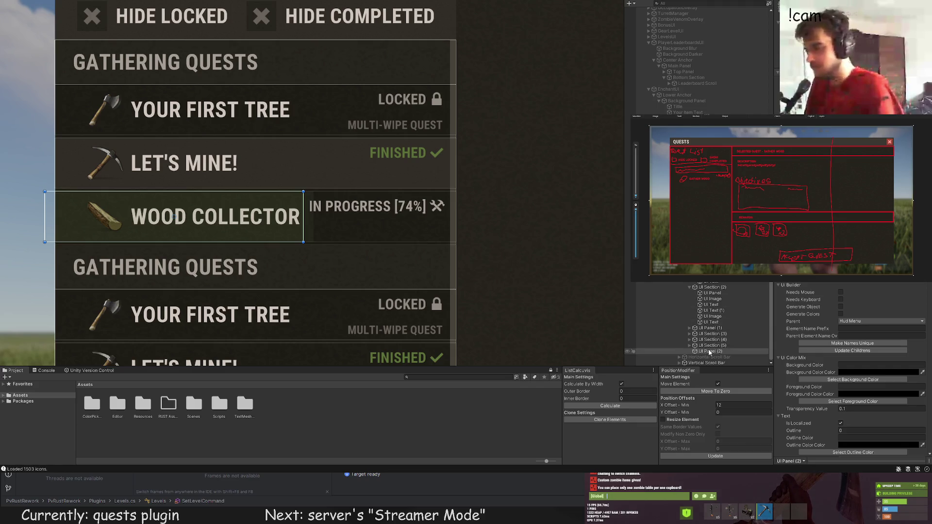
pyautogui.click(707, 351)
pyautogui.moveTo(707, 352); pyautogui.dragTo(712, 288)
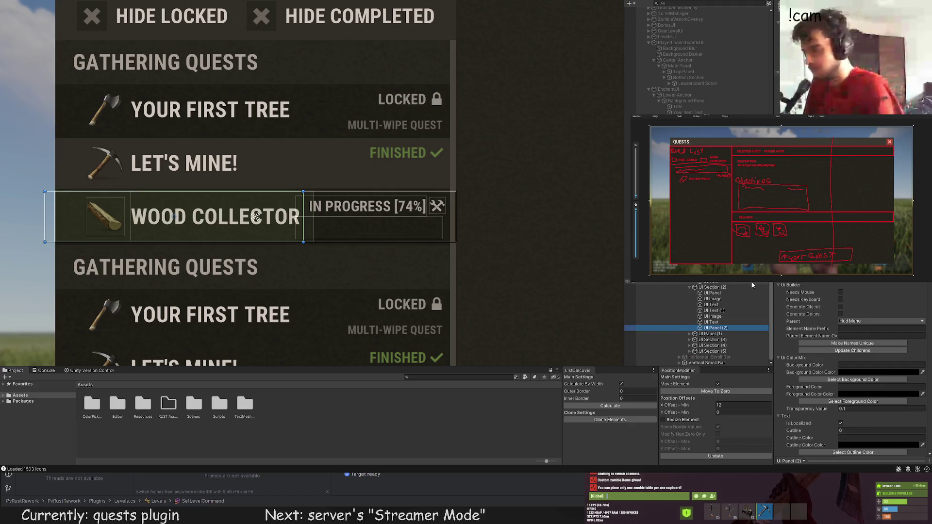
pyautogui.click(714, 288)
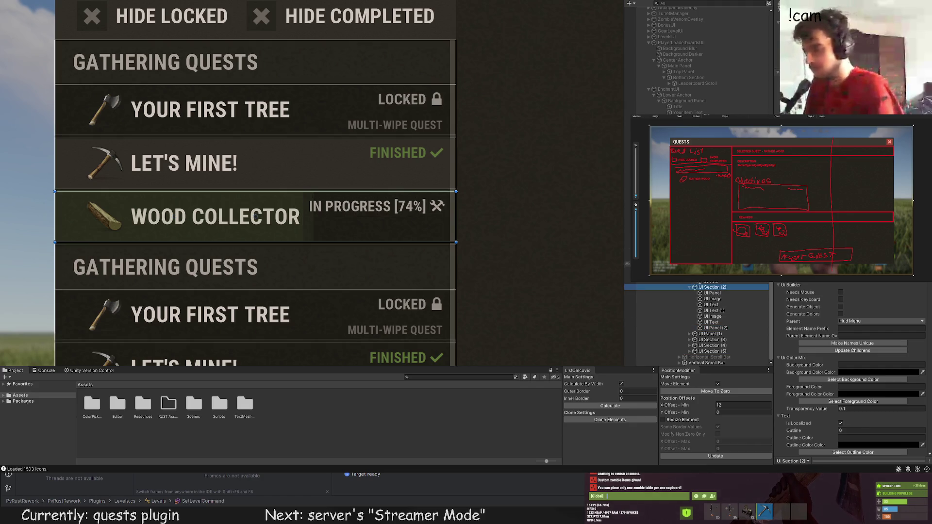
pyautogui.click(712, 294)
pyautogui.click(715, 329)
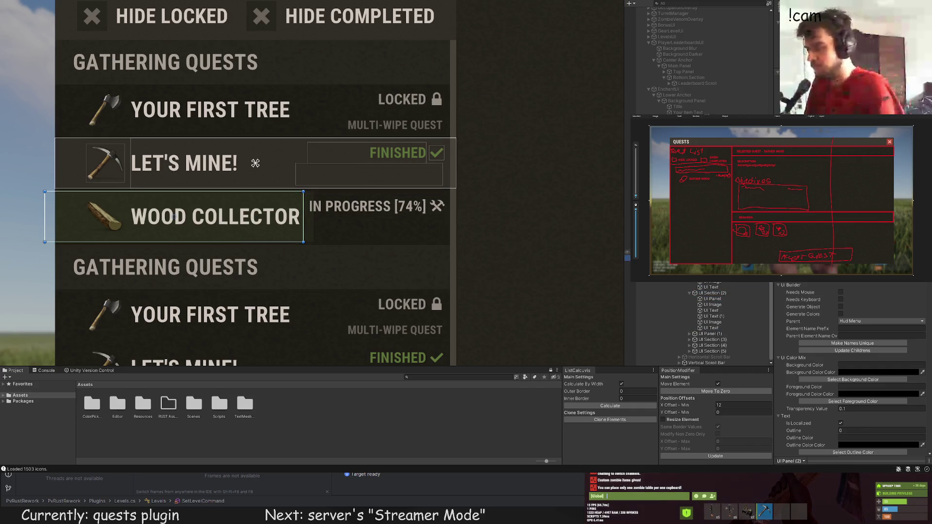
# Step: Shift the LET'S MINE! row slightly right and select the whole row object
pyautogui.scroll(2, 212, 155)
pyautogui.click(284, 116)
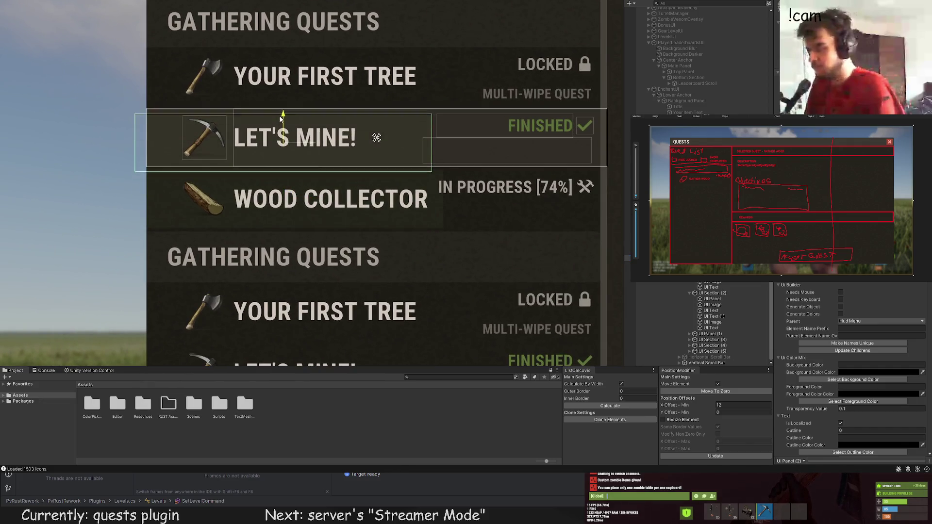
pyautogui.moveTo(310, 138); pyautogui.dragTo(322, 138)
pyautogui.click(719, 299)
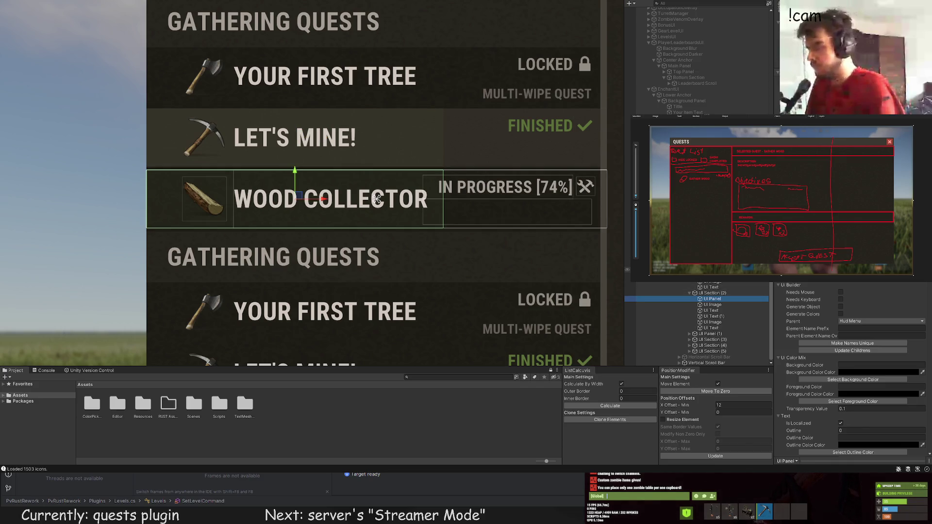
pyautogui.click(377, 137)
pyautogui.click(377, 137)
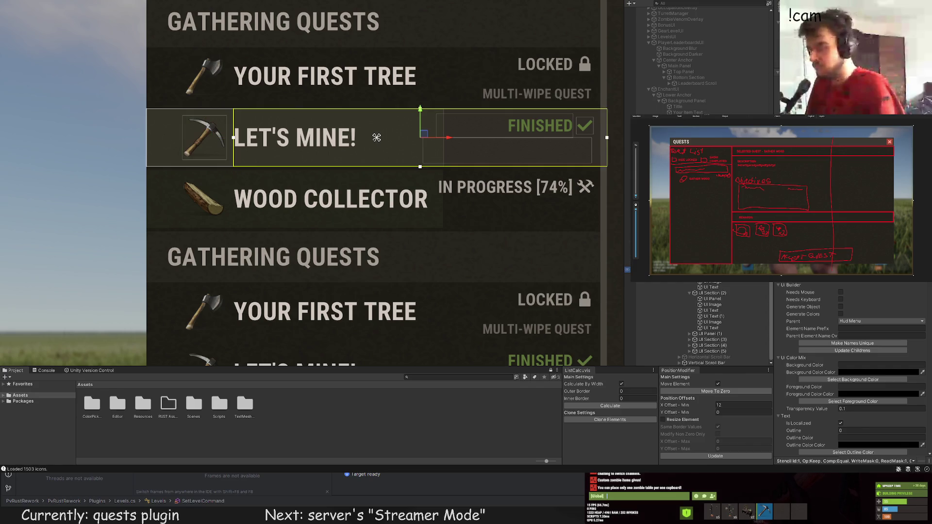
pyautogui.click(377, 137)
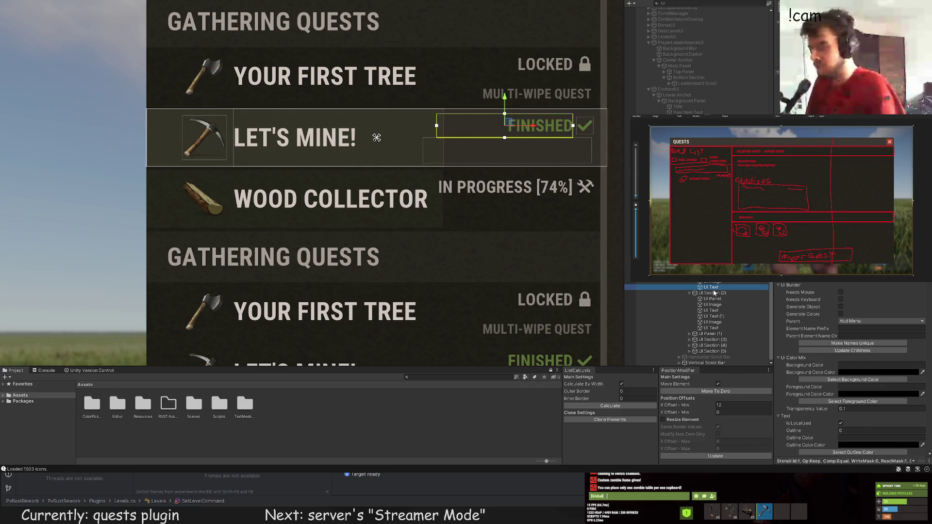
pyautogui.click(377, 138)
pyautogui.click(376, 137)
pyautogui.click(377, 137)
# Step: Narrow the LET'S MINE! row background from its right edge with the Rect tool
pyautogui.scroll(1, 377, 138)
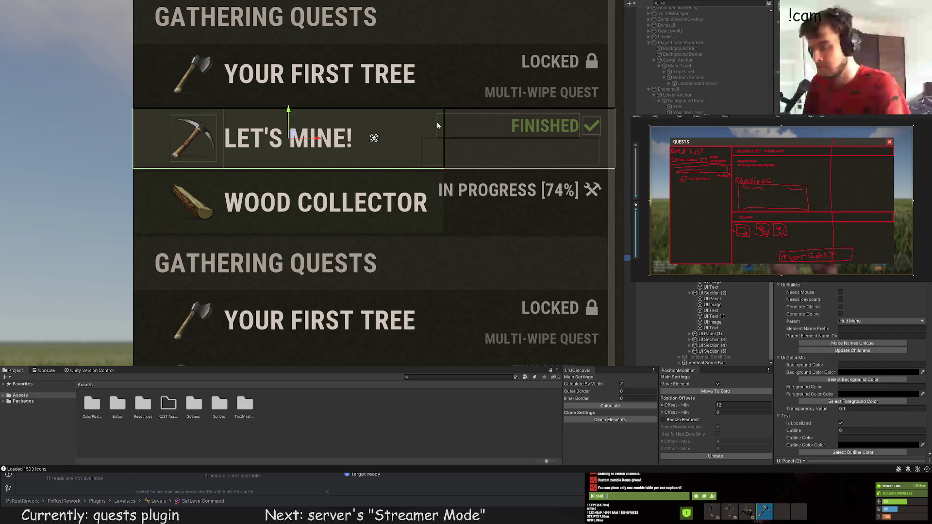
pyautogui.press('t')
pyautogui.moveTo(566, 139); pyautogui.dragTo(374, 138)
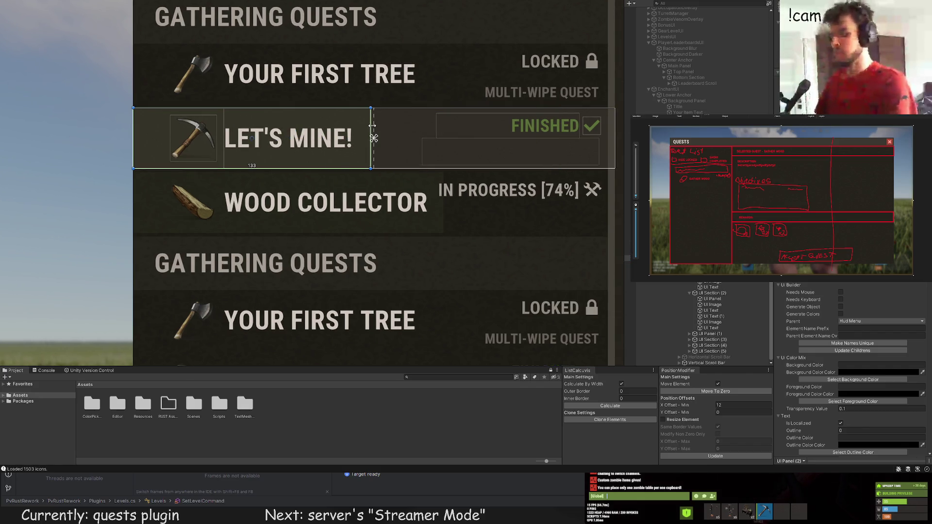
pyautogui.scroll(2, 355, 134)
pyautogui.scroll(-3, 370, 132)
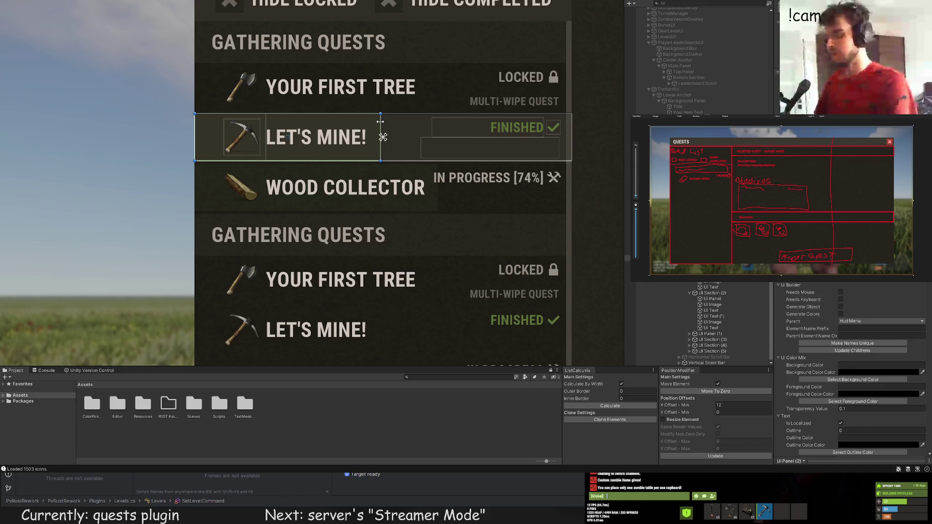
pyautogui.moveTo(380, 121)
pyautogui.mouseDown()
pyautogui.moveTo(194, 121)
pyautogui.moveTo(572, 134)
pyautogui.mouseUp()
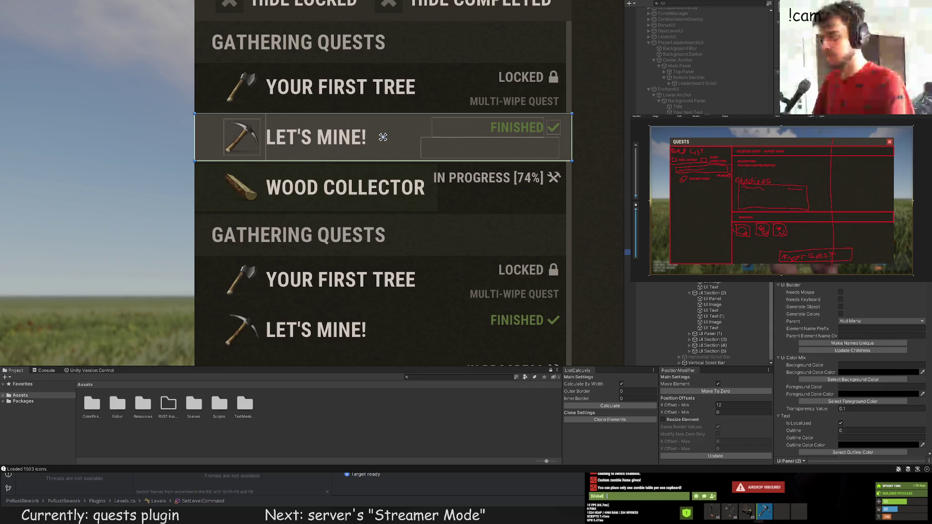
# Step: Compare the YOUR FIRST TREE and LET'S MINE! rows by switching between them
pyautogui.click(384, 87)
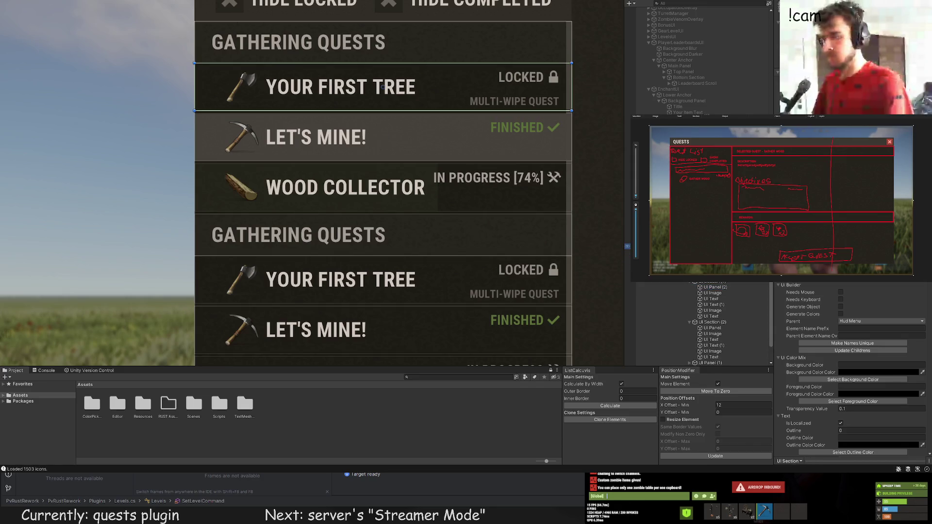
pyautogui.click(384, 137)
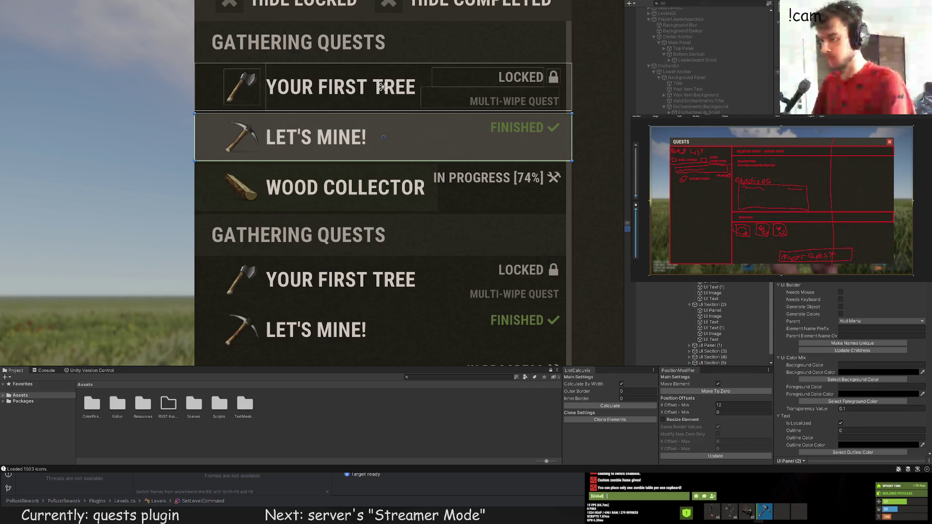
pyautogui.scroll(1, 385, 145)
pyautogui.scroll(-1, 385, 145)
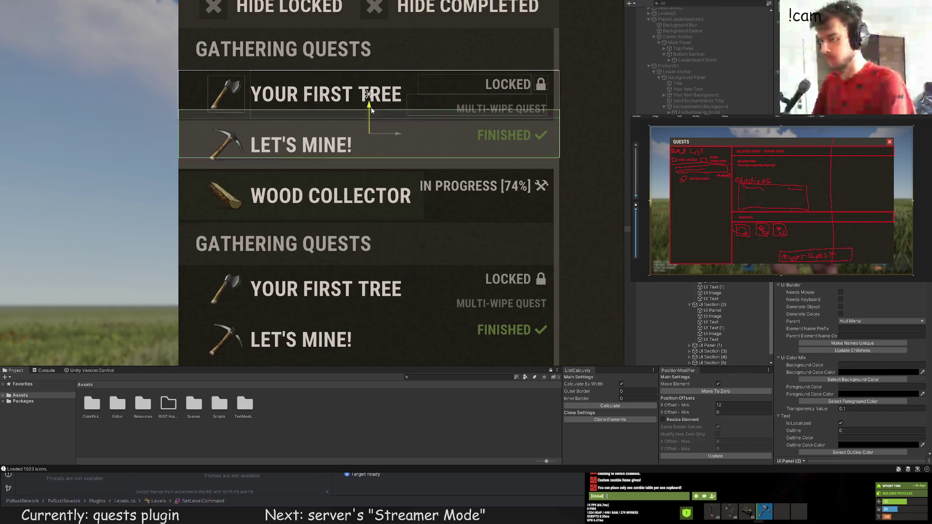
pyautogui.click(371, 104)
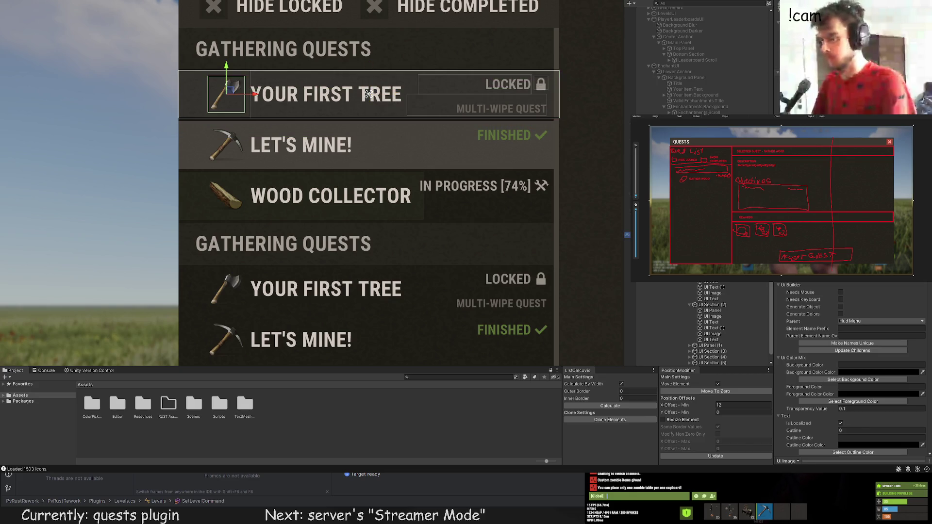
pyautogui.press('Down')
pyautogui.press('Down')
pyautogui.press('Down')
pyautogui.press('Down')
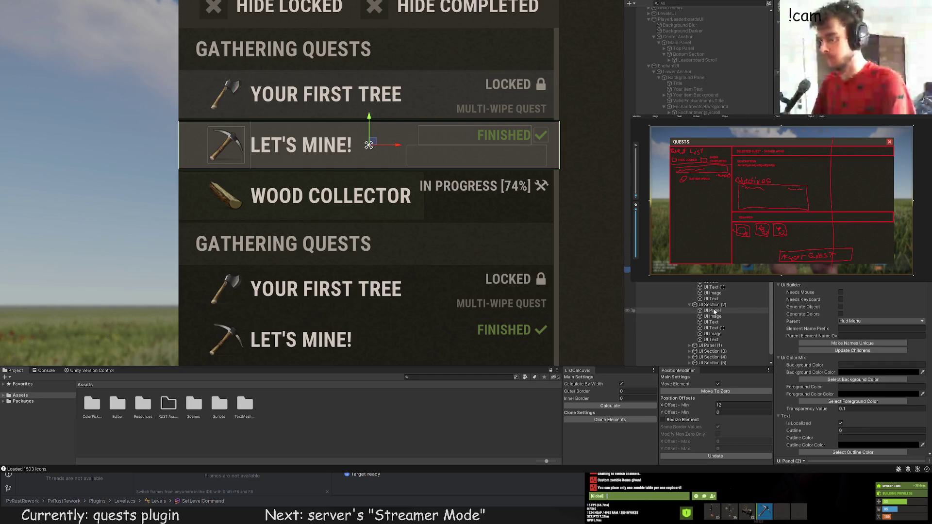
# Step: Select the YOUR FIRST TREE row, close the colour picker, and select Background - Melee
pyautogui.click(217, 87)
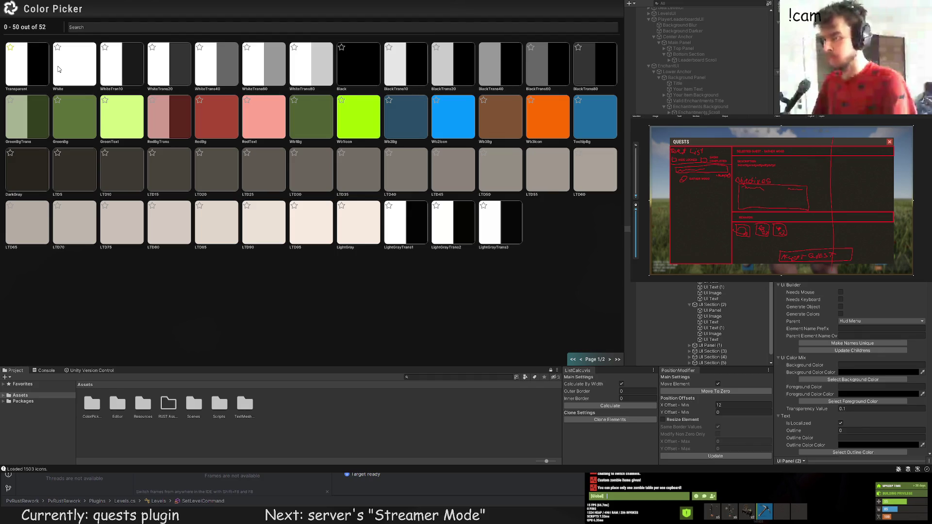
pyautogui.click(81, 124)
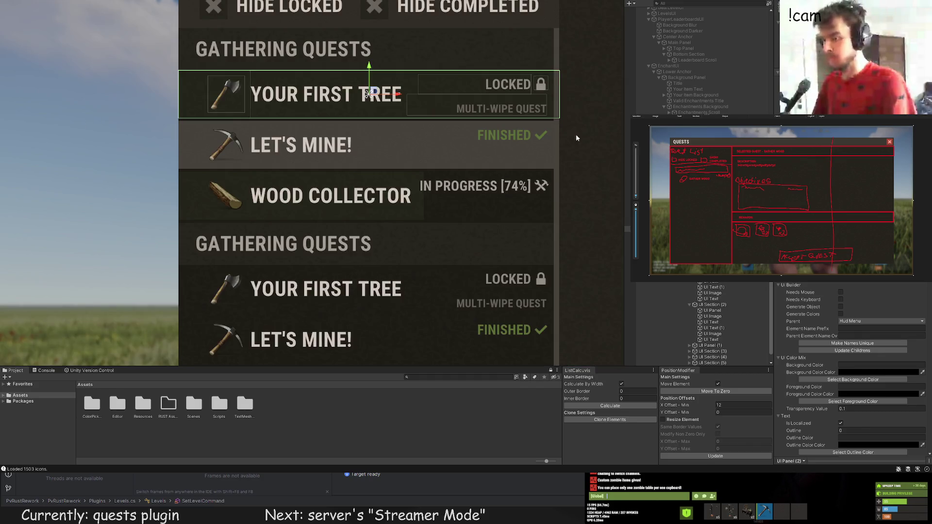
pyautogui.scroll(2, 568, 98)
pyautogui.click(497, 34)
pyautogui.scroll(-5, 490, 103)
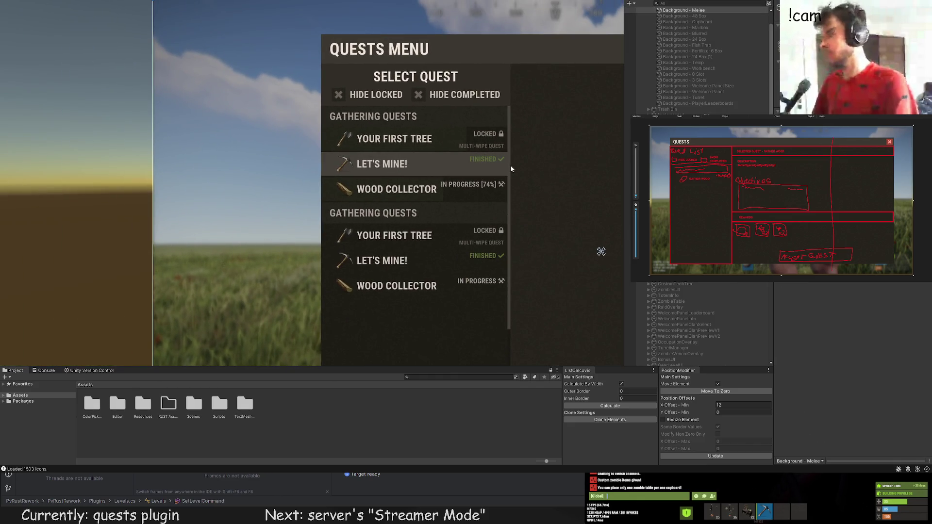
pyautogui.hotkey('ctrl', 'z')
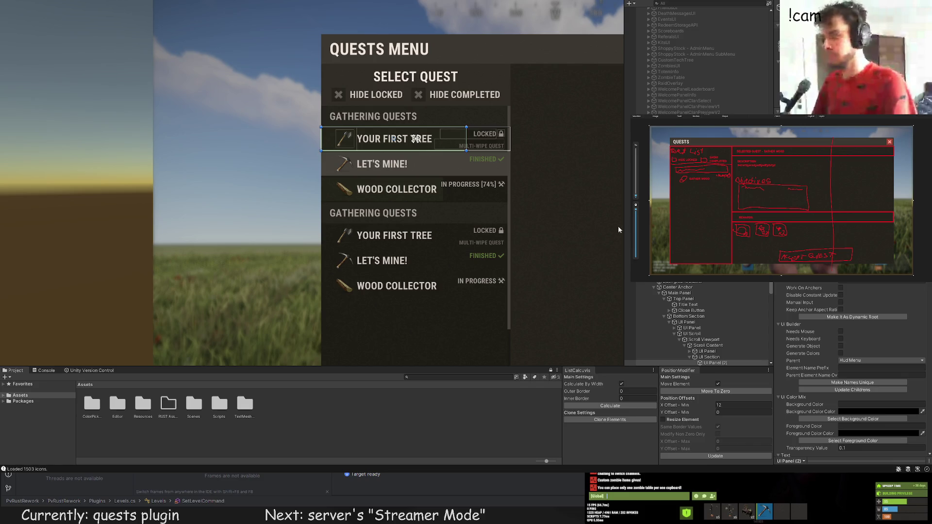
pyautogui.scroll(-5, 628, 259)
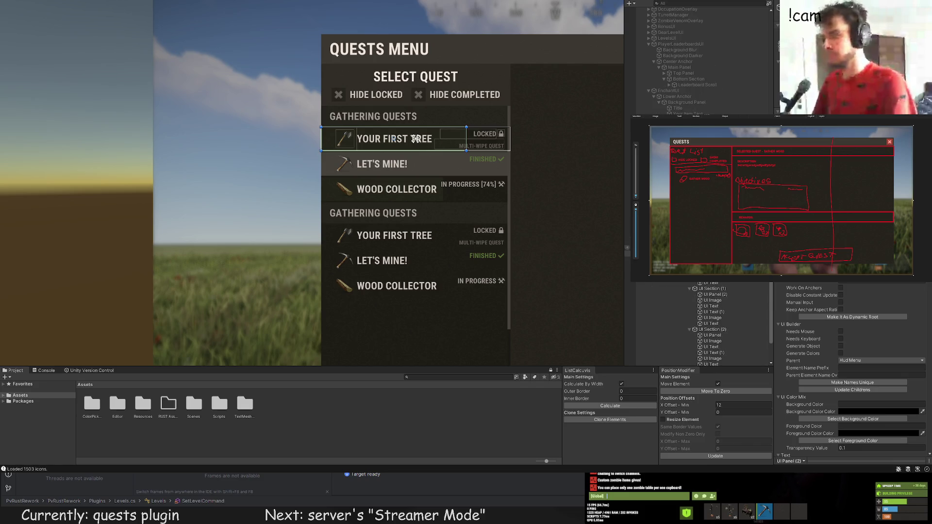
pyautogui.click(713, 294)
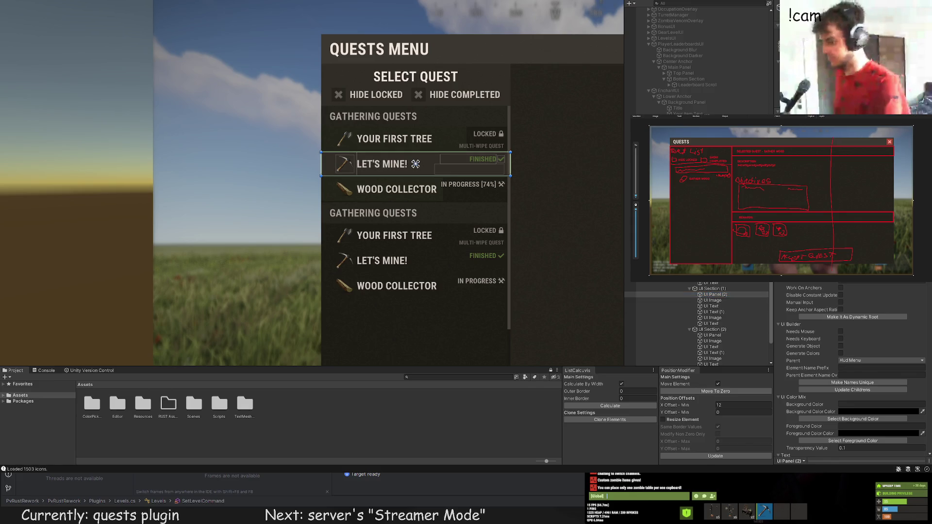
pyautogui.click(539, 187)
pyautogui.scroll(-2, 537, 193)
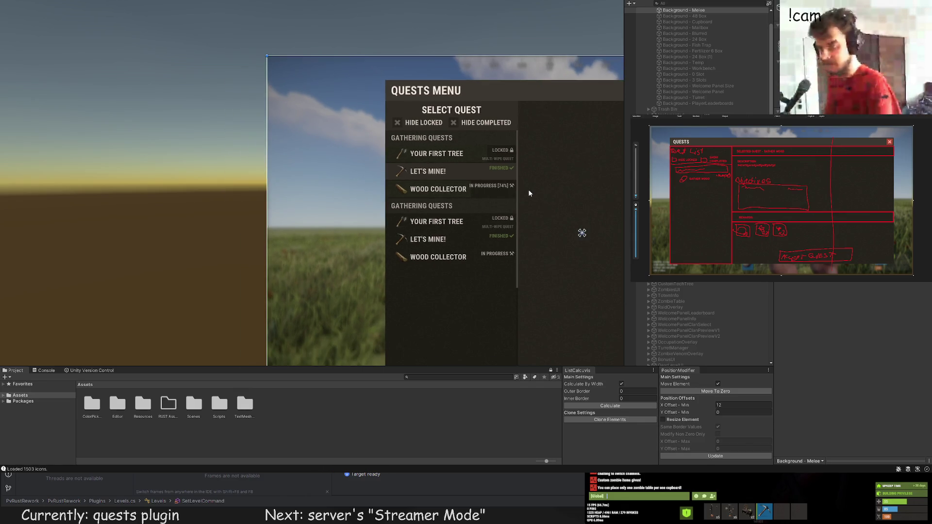
pyautogui.scroll(-1, 522, 195)
pyautogui.moveTo(514, 196); pyautogui.dragTo(382, 152)
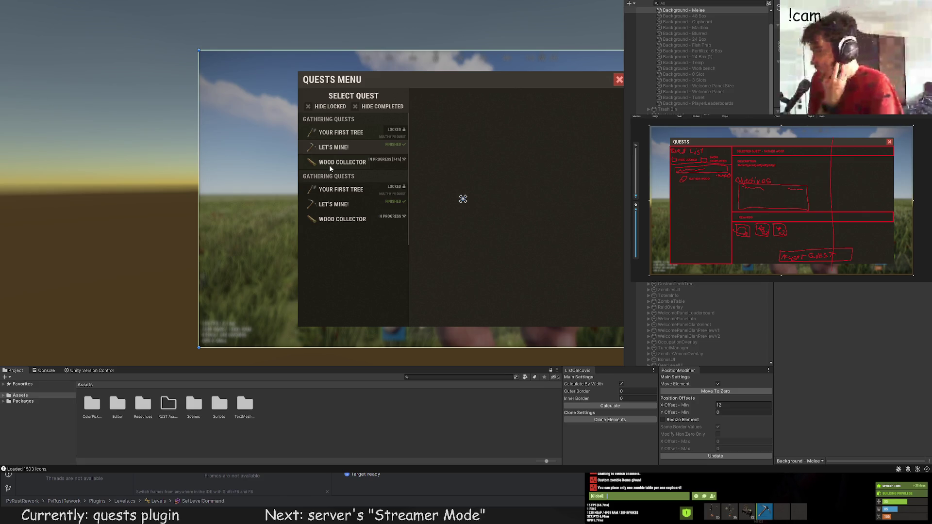
pyautogui.scroll(3, 330, 168)
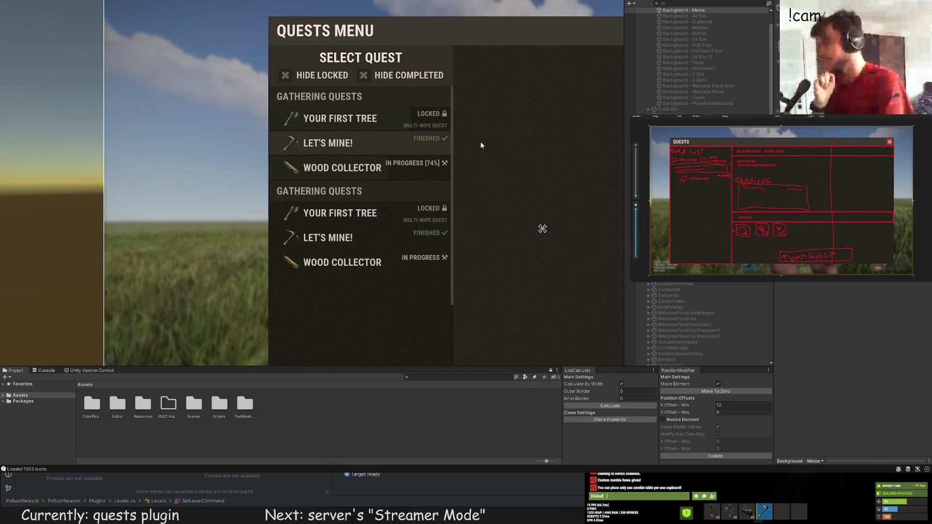
pyautogui.scroll(-2, 523, 151)
pyautogui.moveTo(523, 151); pyautogui.dragTo(407, 150)
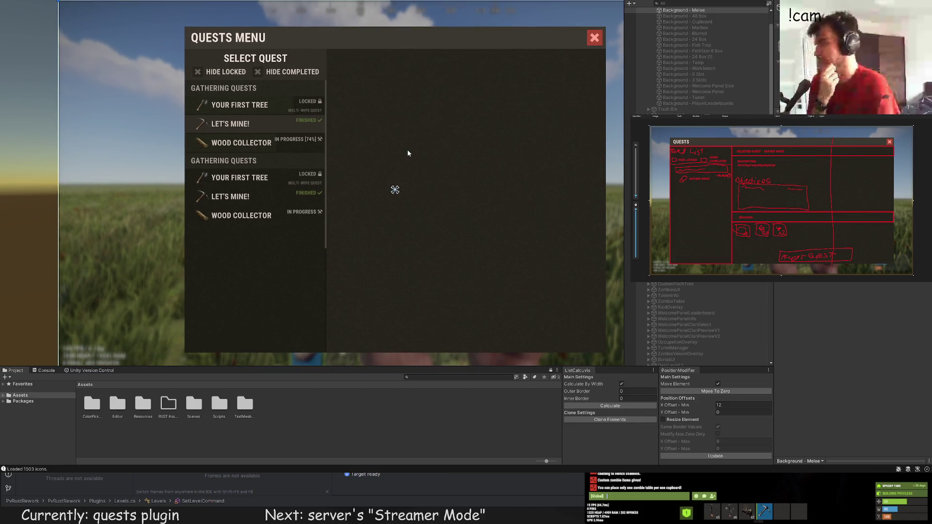
pyautogui.scroll(-1, 333, 145)
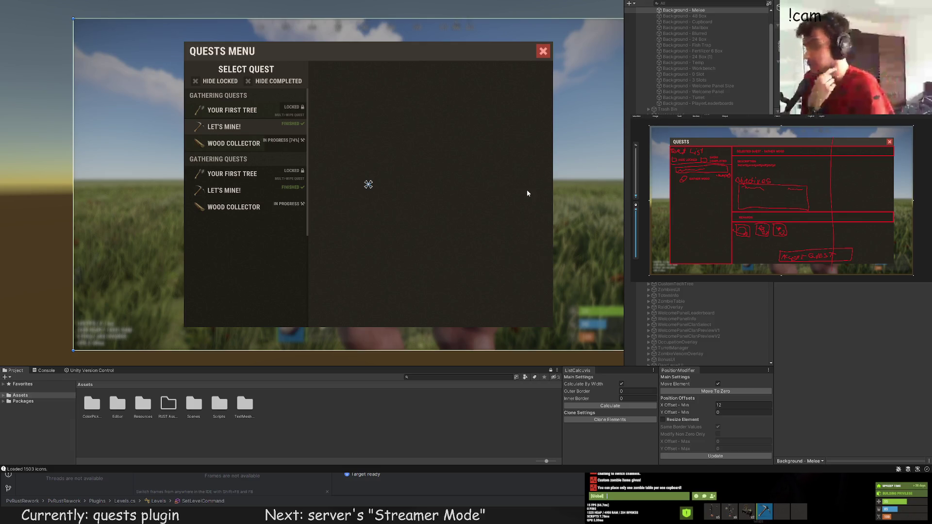
pyautogui.moveTo(527, 193); pyautogui.dragTo(452, 138)
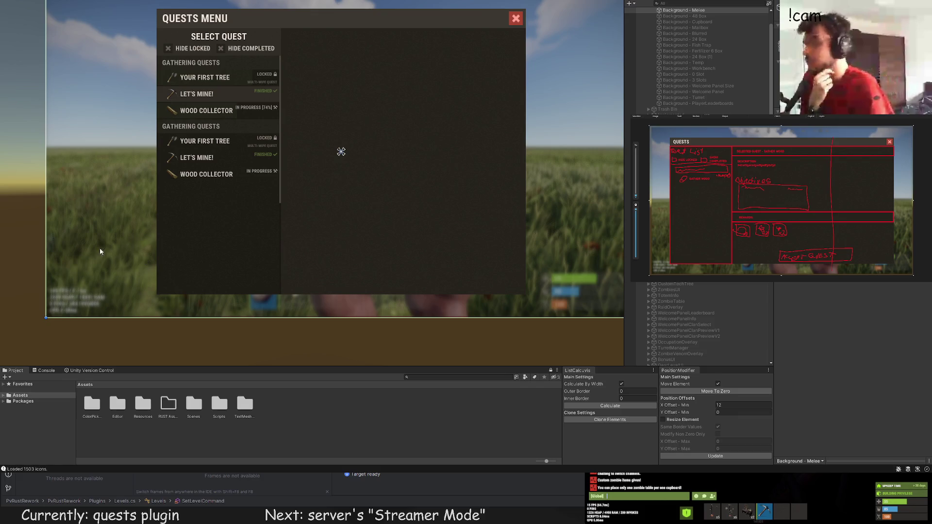